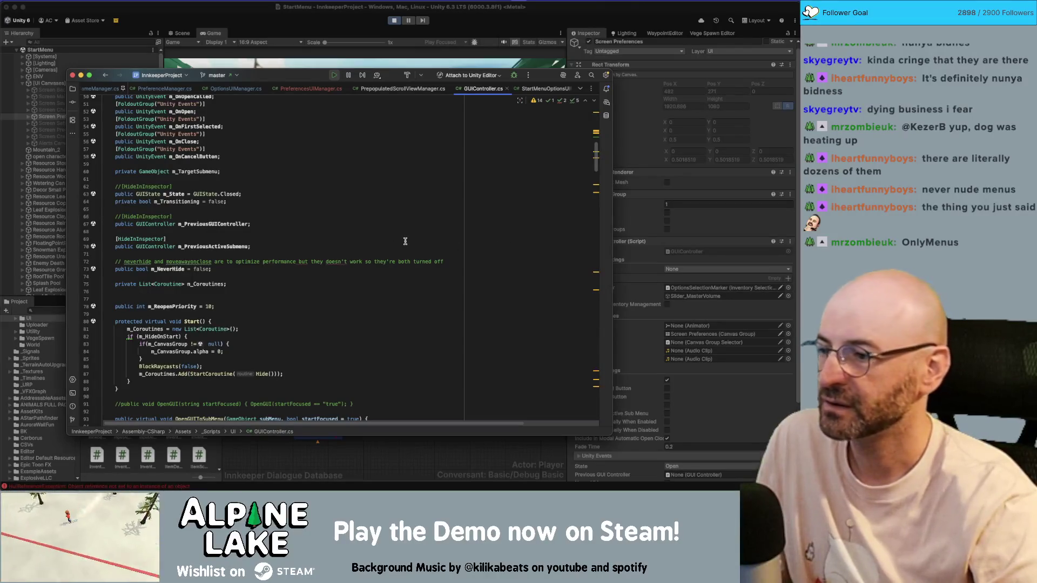
Step: Search GUIController.cs for m_CanvasGroup and step through its null checks in Start and OpenGUI
{"action": "scroll", "coordinate": [242, 227], "scroll_direction": "up", "scroll_amount": 10}
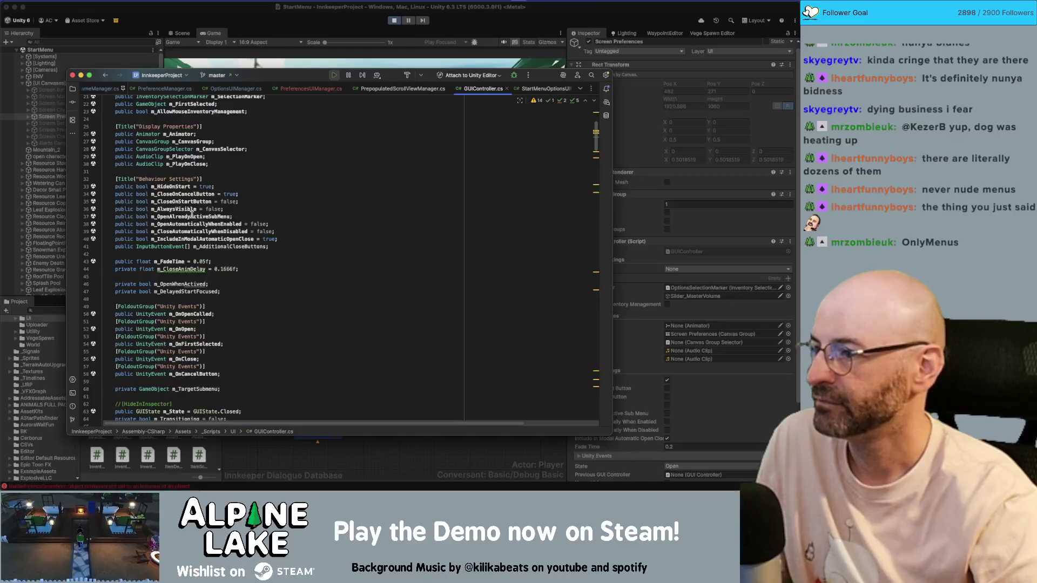
{"action": "scroll", "coordinate": [189, 207], "scroll_direction": "up", "scroll_amount": 1}
{"action": "double_click", "coordinate": [193, 166]}
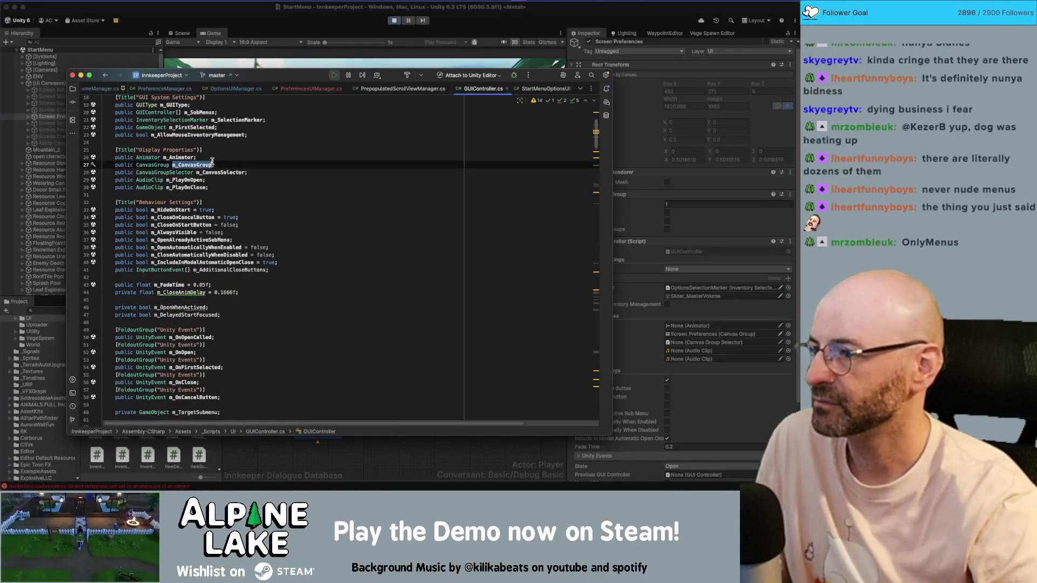
{"action": "key", "text": "super+f"}
{"action": "key", "text": "Return"}
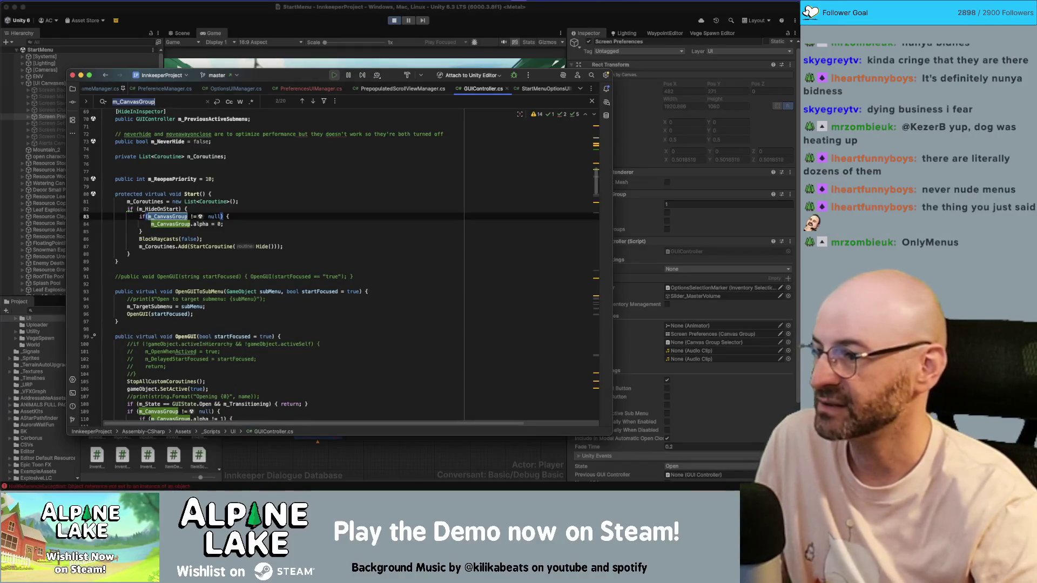
{"action": "key", "text": "Return"}
{"action": "key", "text": "Return"}
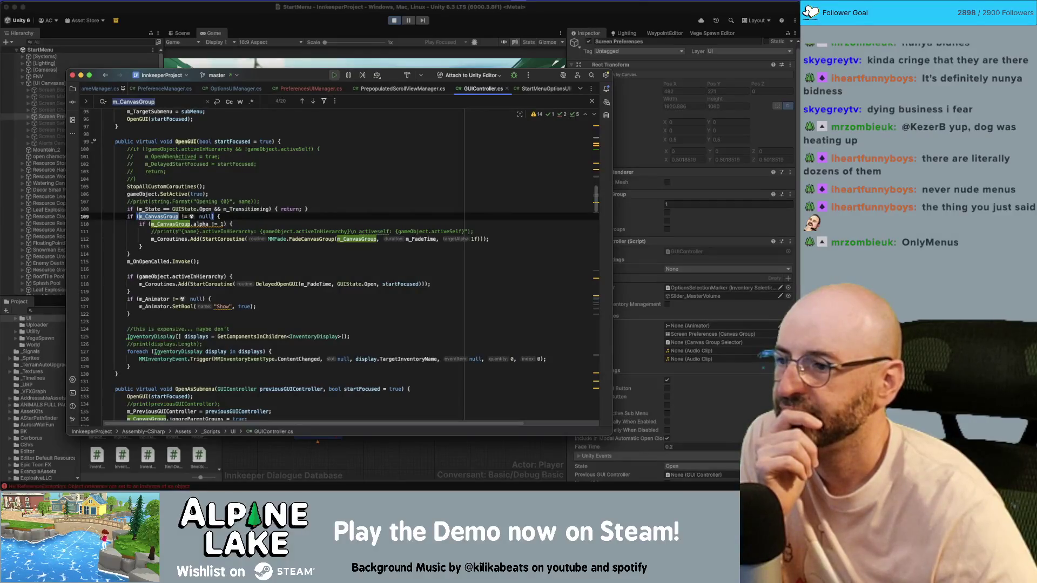
Step: Step through m_CanvasGroup uses in HideImmediate, ShowImmediate and FadeOutNoAnim down to BlockRaycasts
{"action": "key", "text": "Return"}
{"action": "key", "text": "Return"}
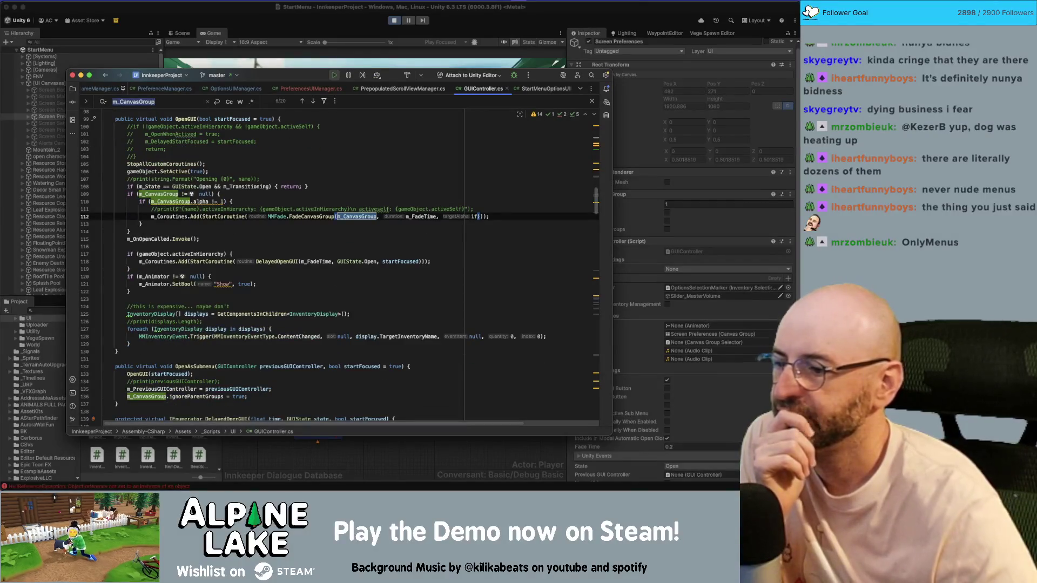
{"action": "scroll", "coordinate": [197, 216], "scroll_direction": "down", "scroll_amount": 5}
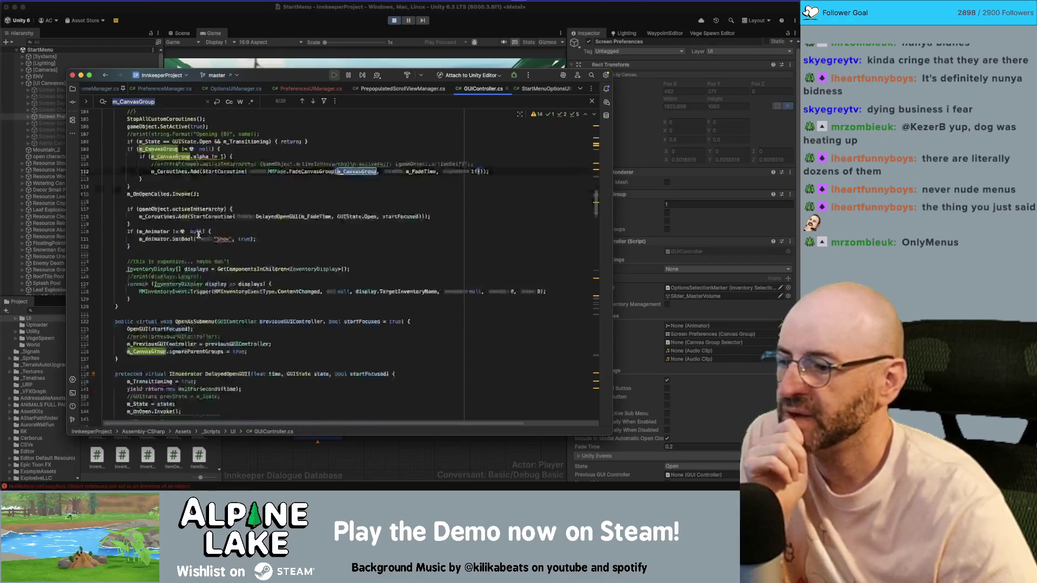
{"action": "key", "text": "Return"}
{"action": "key", "text": "Return"}
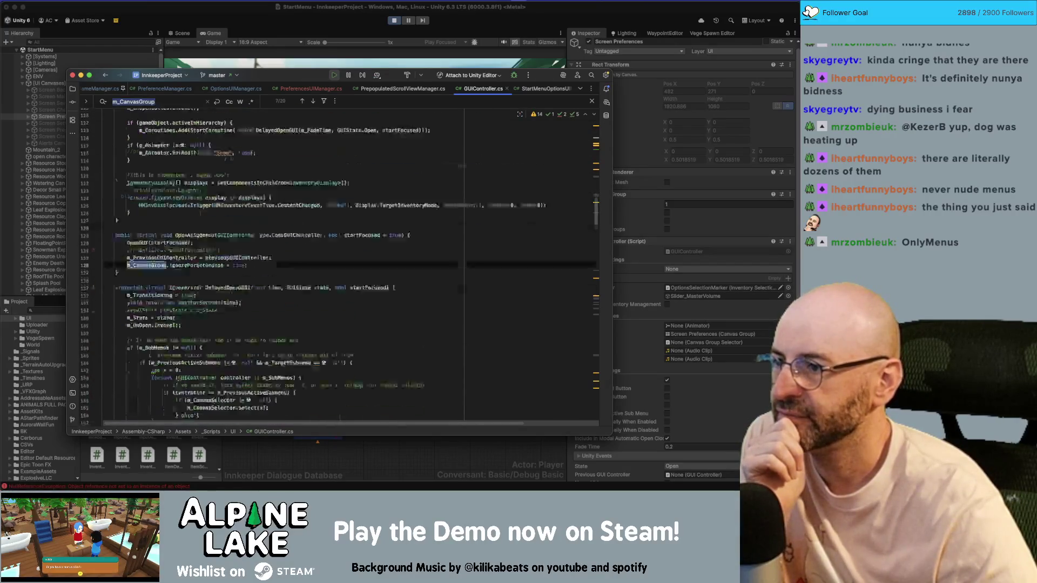
{"action": "key", "text": "Return"}
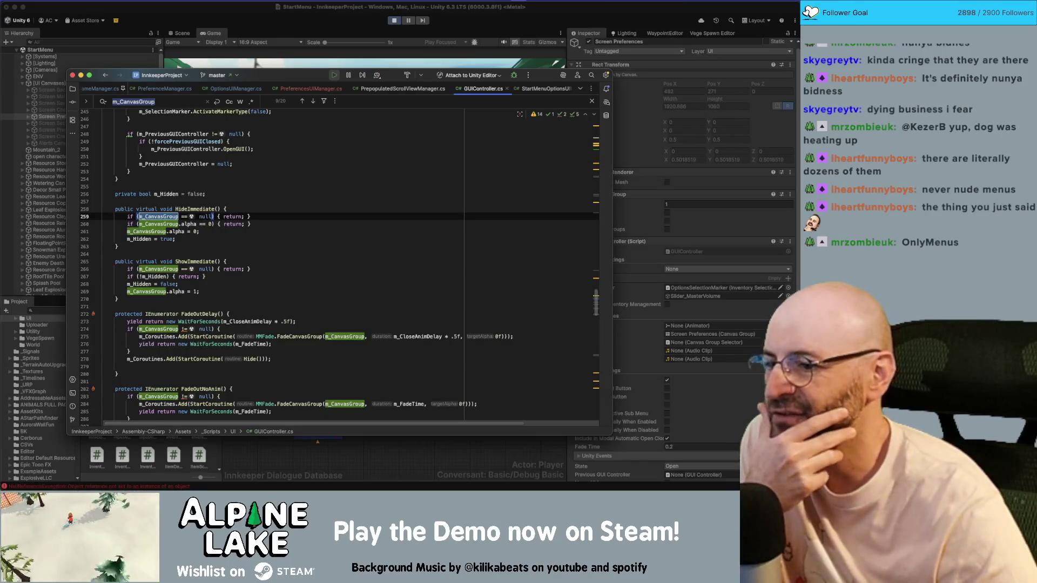
{"action": "key", "text": "Return"}
{"action": "key", "text": "Return"}
{"action": "key", "text": "Return"}
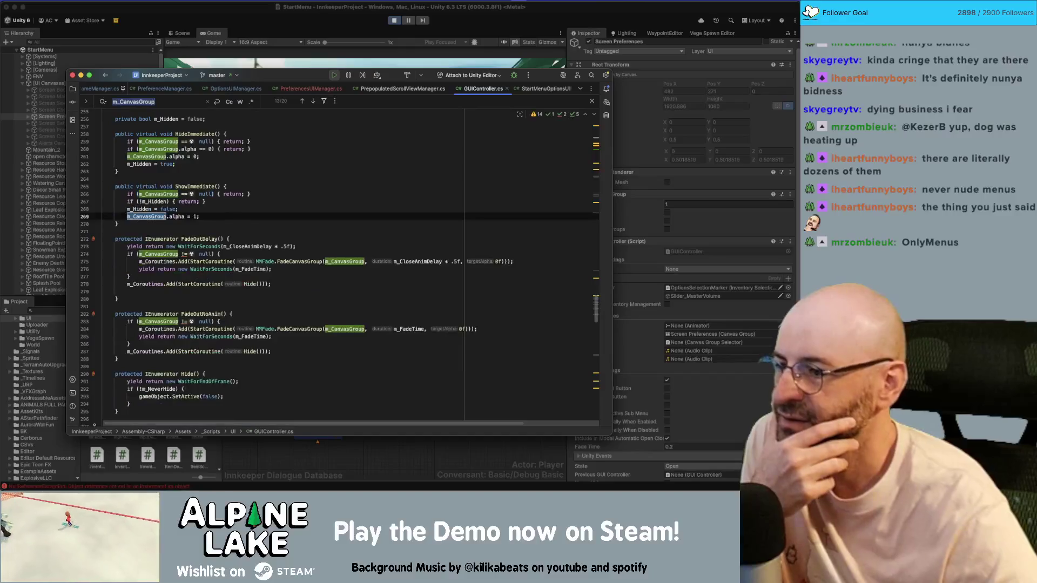
{"action": "key", "text": "Return"}
{"action": "key", "text": "Return"}
{"action": "key", "text": "Return"}
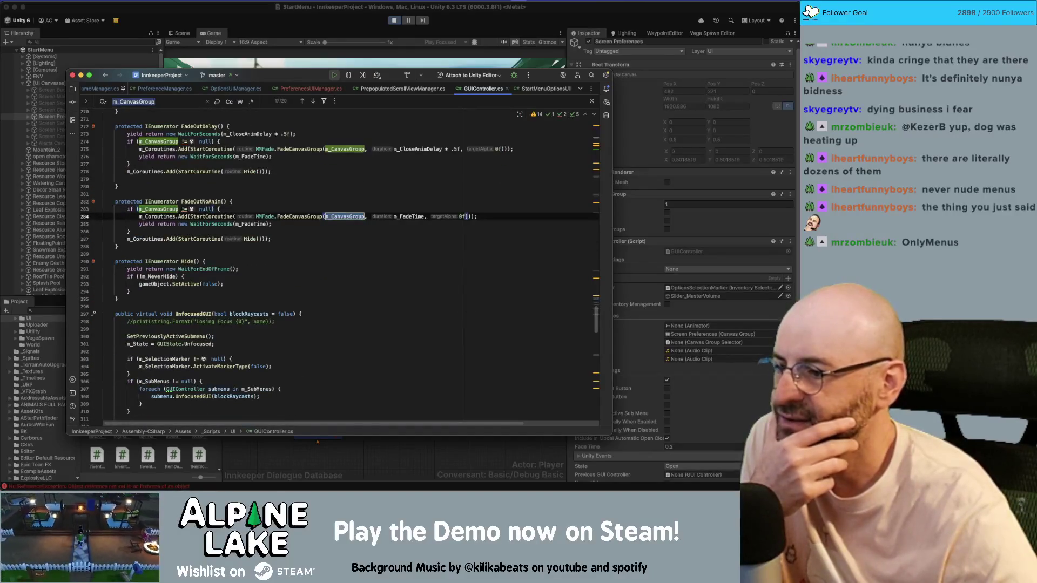
{"action": "key", "text": "Return"}
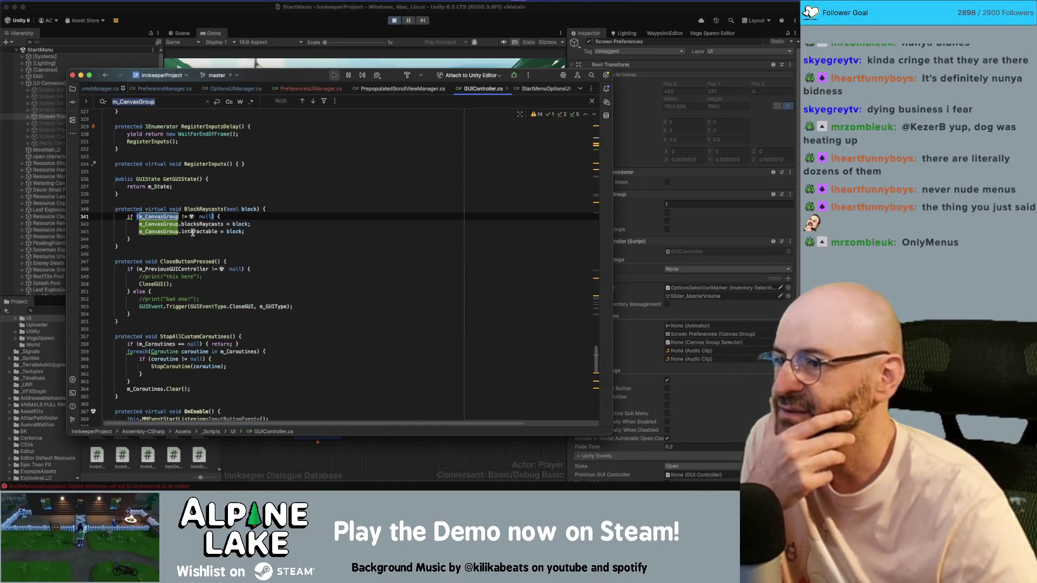
{"action": "left_click", "coordinate": [196, 209]}
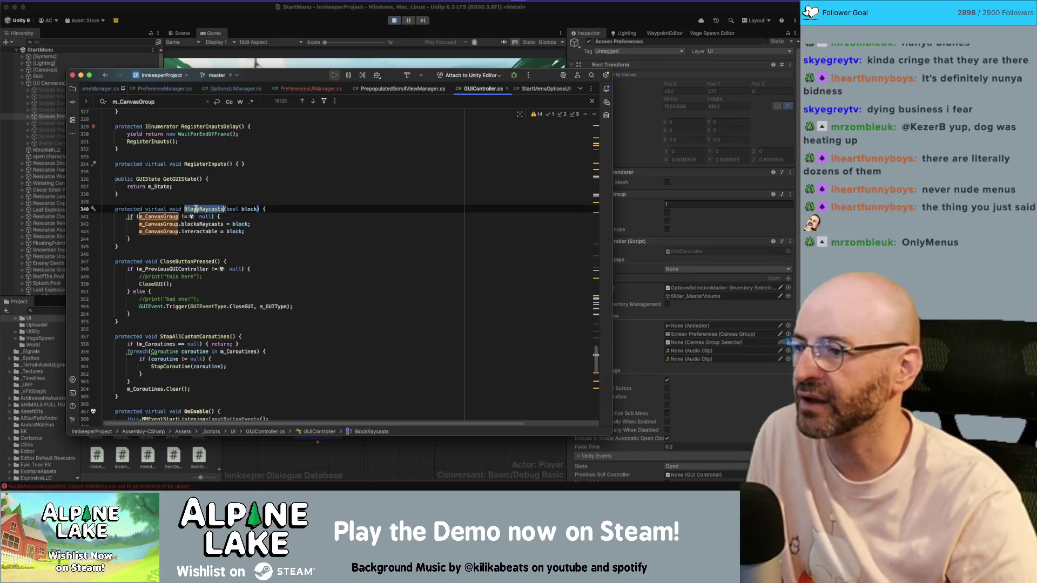
Step: Trace BlockRaycasts calls from BlockRaycasts(false) in Start to BlockRaycasts(true) in DelayedOpenGUI
{"action": "key", "text": "super+f"}
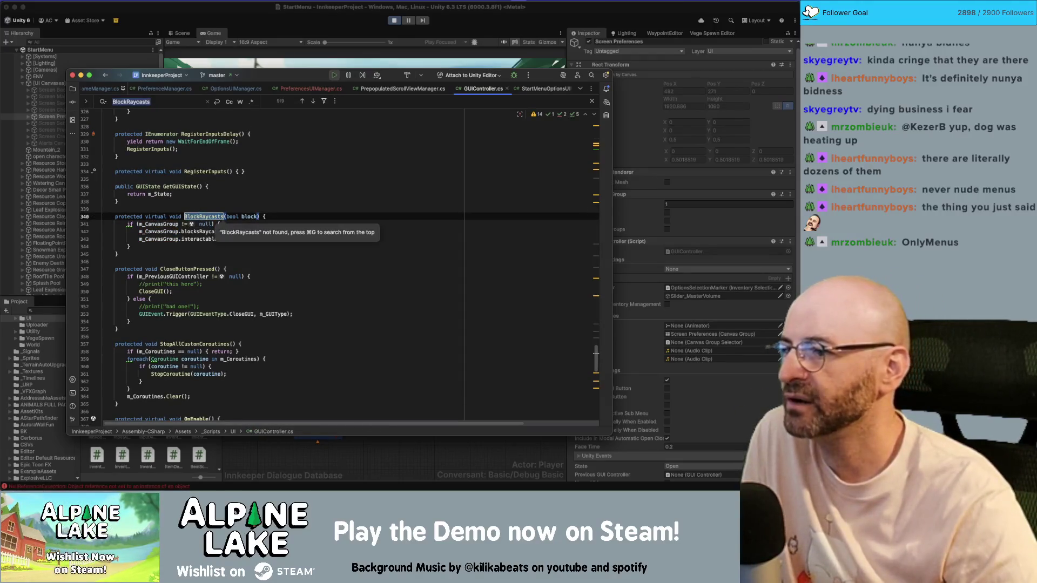
{"action": "key", "text": "Return"}
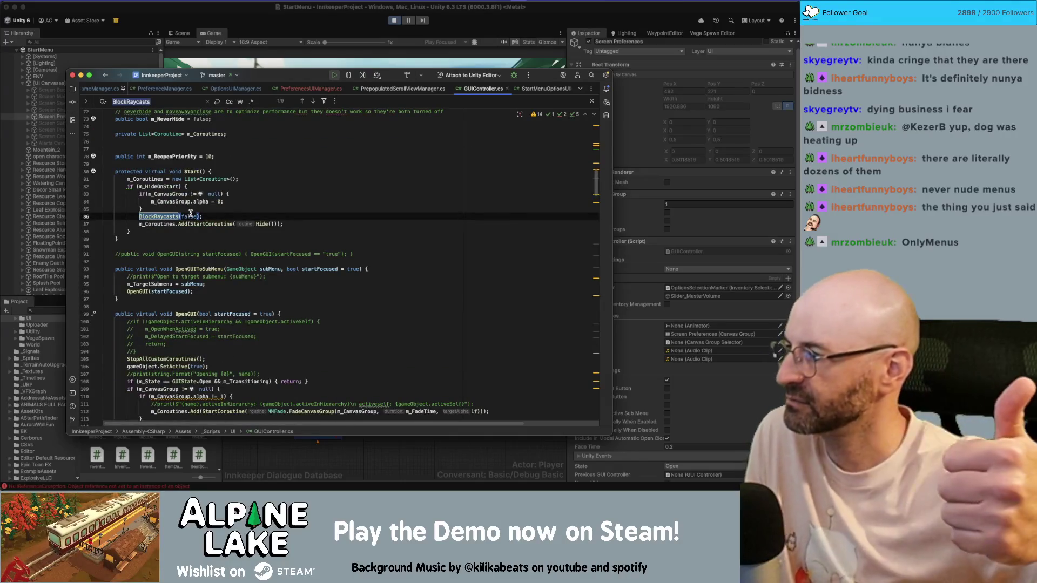
{"action": "key", "text": "Return"}
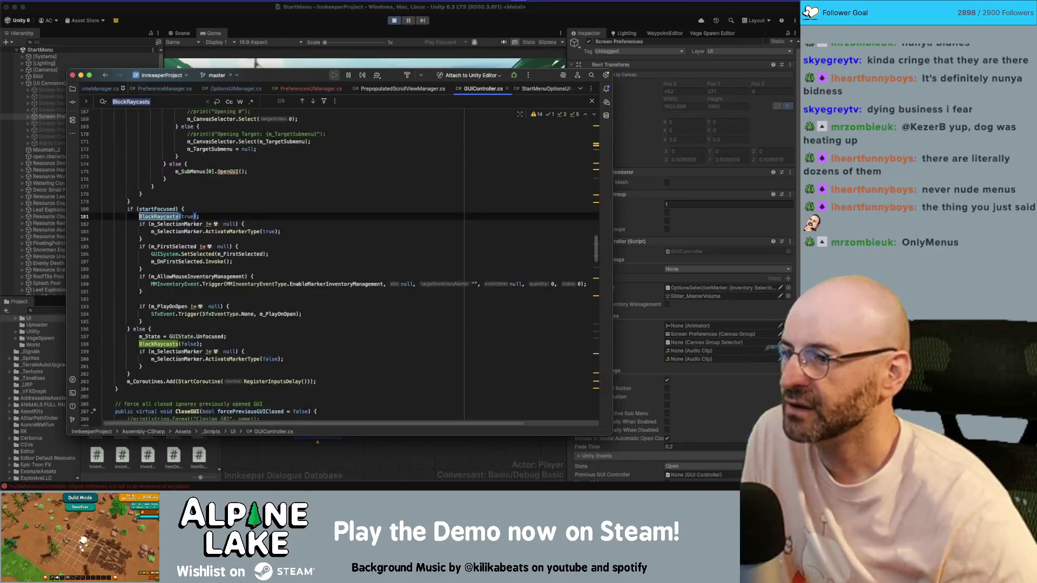
{"action": "scroll", "coordinate": [209, 268], "scroll_direction": "up", "scroll_amount": 10}
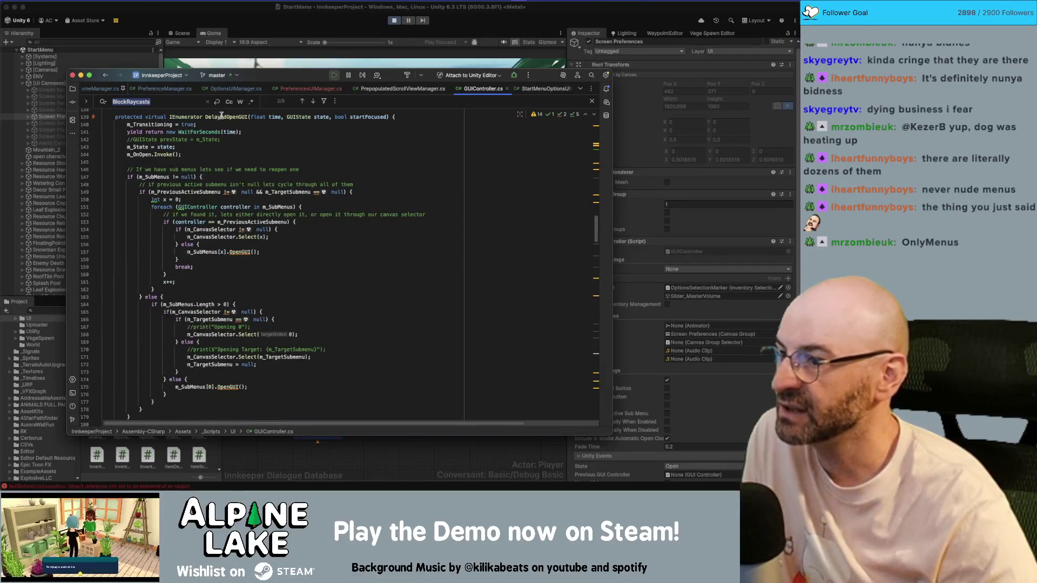
{"action": "mouse_move", "coordinate": [223, 116]}
{"action": "scroll", "coordinate": [201, 220], "scroll_direction": "down", "scroll_amount": 5}
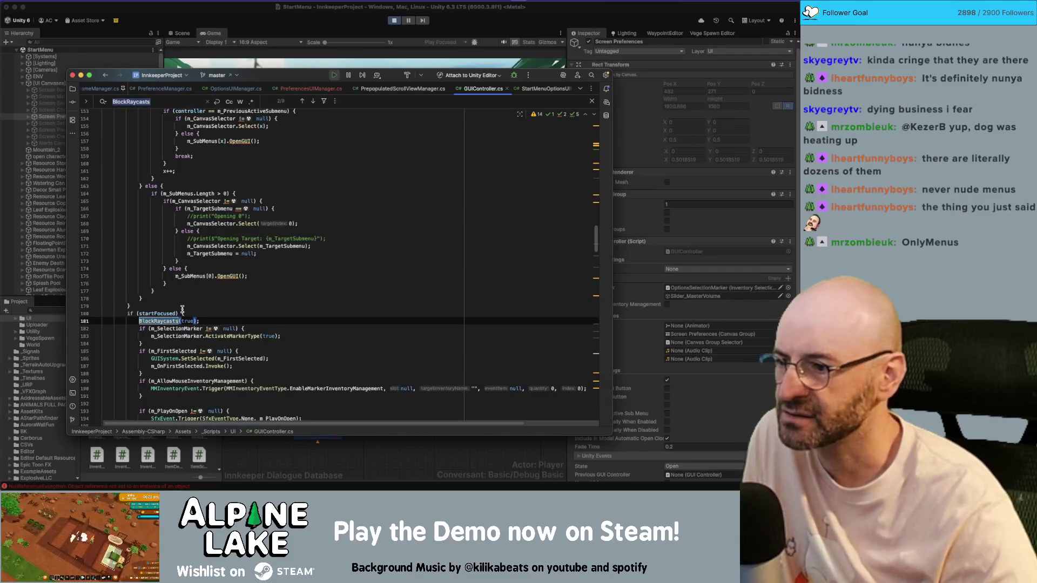
{"action": "scroll", "coordinate": [182, 309], "scroll_direction": "up", "scroll_amount": 5}
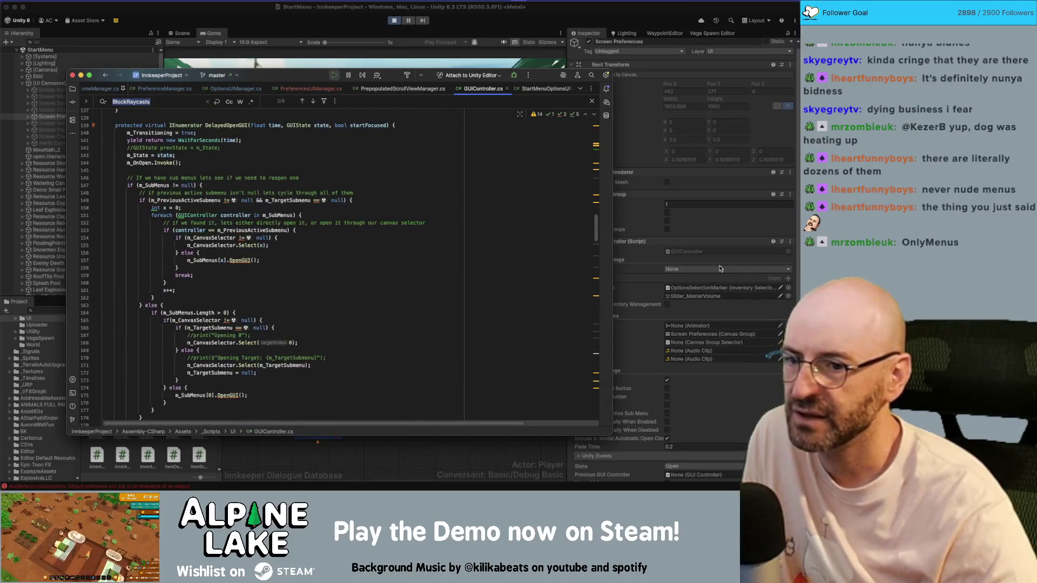
{"action": "left_click", "coordinate": [477, 35]}
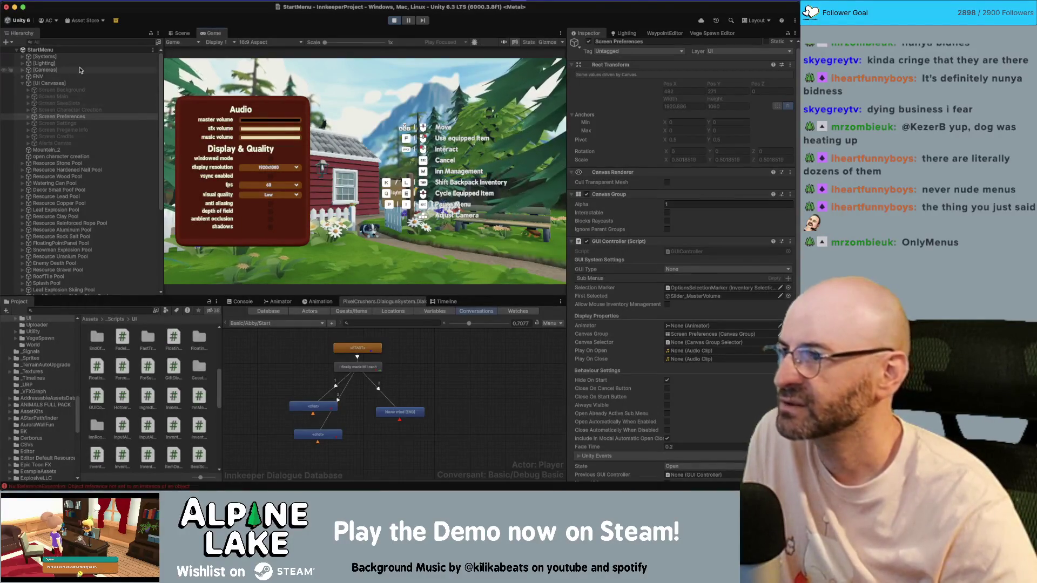
Step: Under Screen Main > Buttons, tick the Settings SmartButton's OpenGUI bool argument for Screen Preferences
{"action": "left_click", "coordinate": [81, 97]}
{"action": "left_click", "coordinate": [83, 90]}
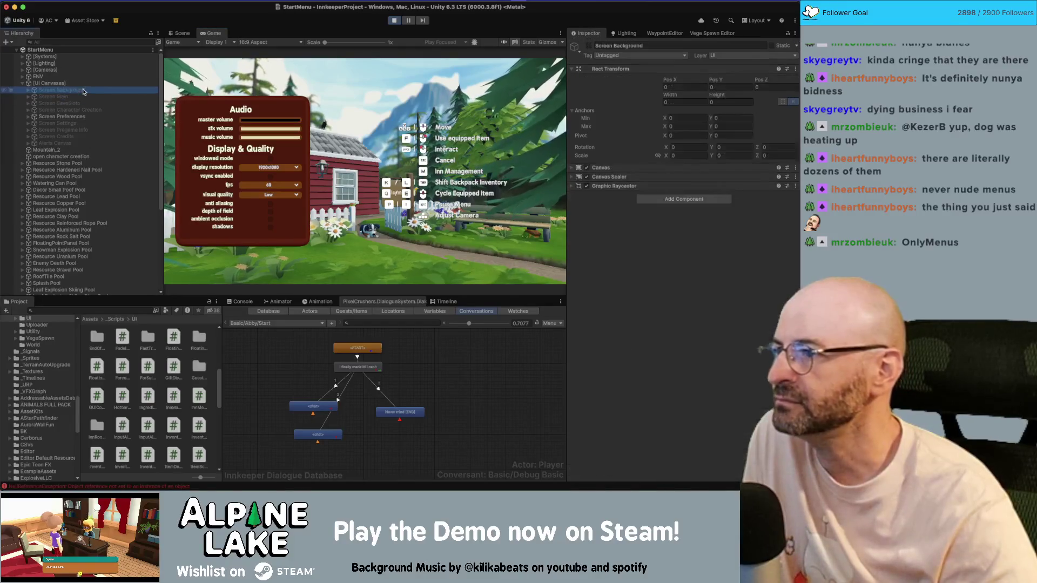
{"action": "key", "text": "Down"}
{"action": "key", "text": "Right"}
{"action": "key", "text": "Down"}
{"action": "key", "text": "Right"}
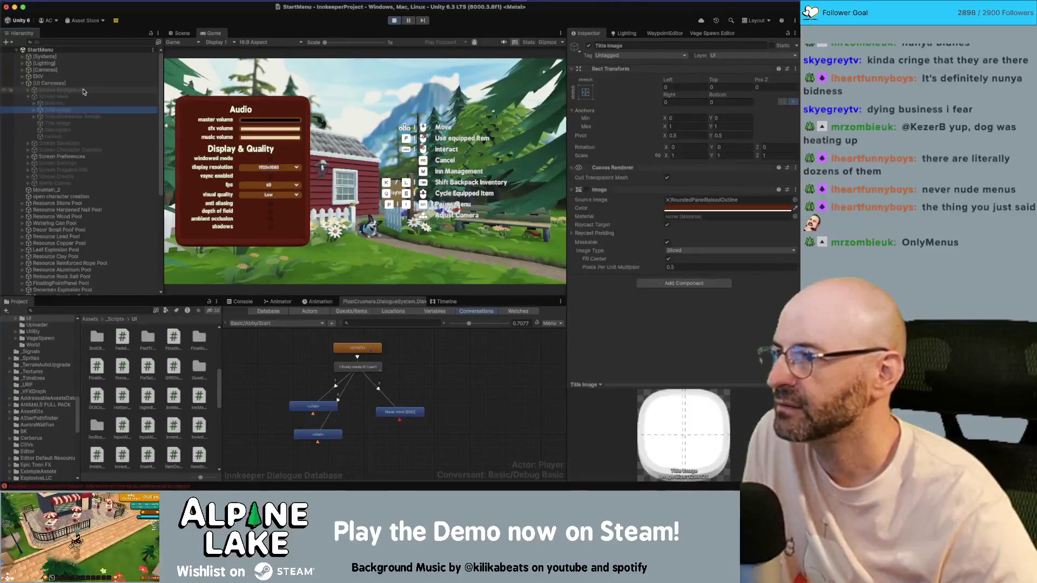
{"action": "key", "text": "Down"}
{"action": "key", "text": "Down"}
{"action": "key", "text": "Down"}
{"action": "key", "text": "Down"}
{"action": "key", "text": "Down"}
{"action": "key", "text": "Down"}
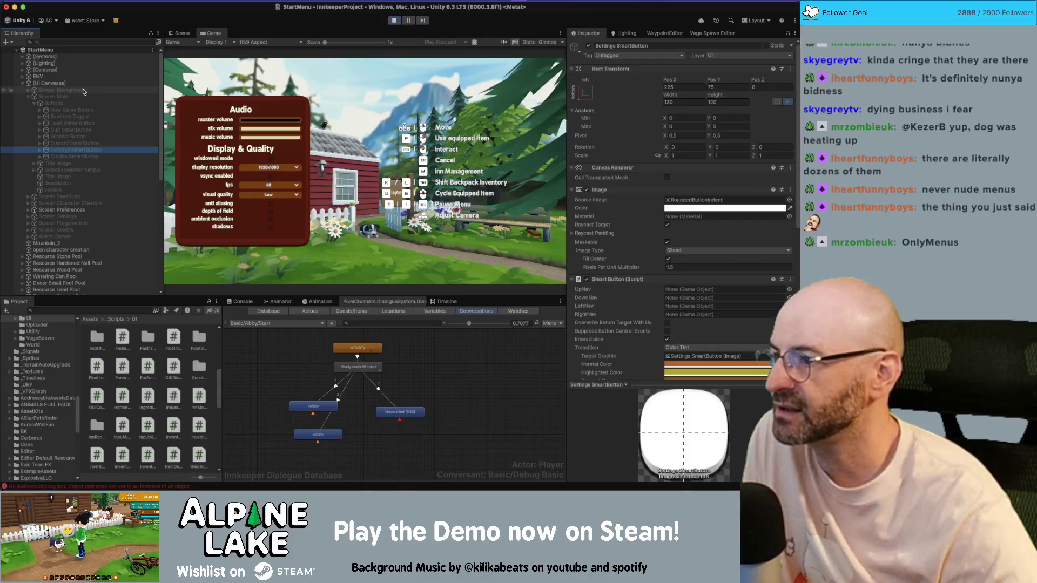
{"action": "scroll", "coordinate": [665, 240], "scroll_direction": "down", "scroll_amount": 5}
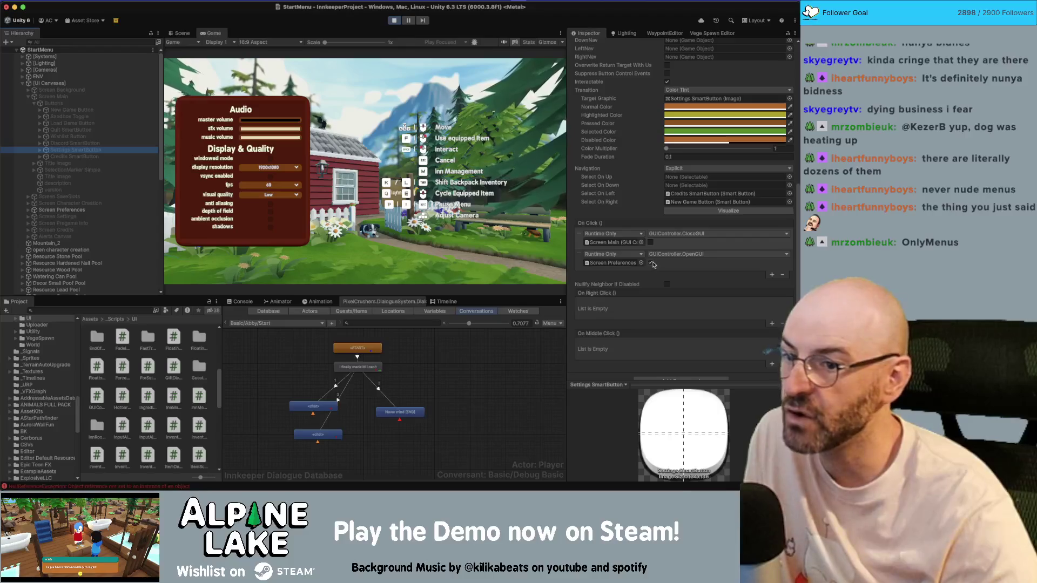
{"action": "left_click", "coordinate": [651, 263]}
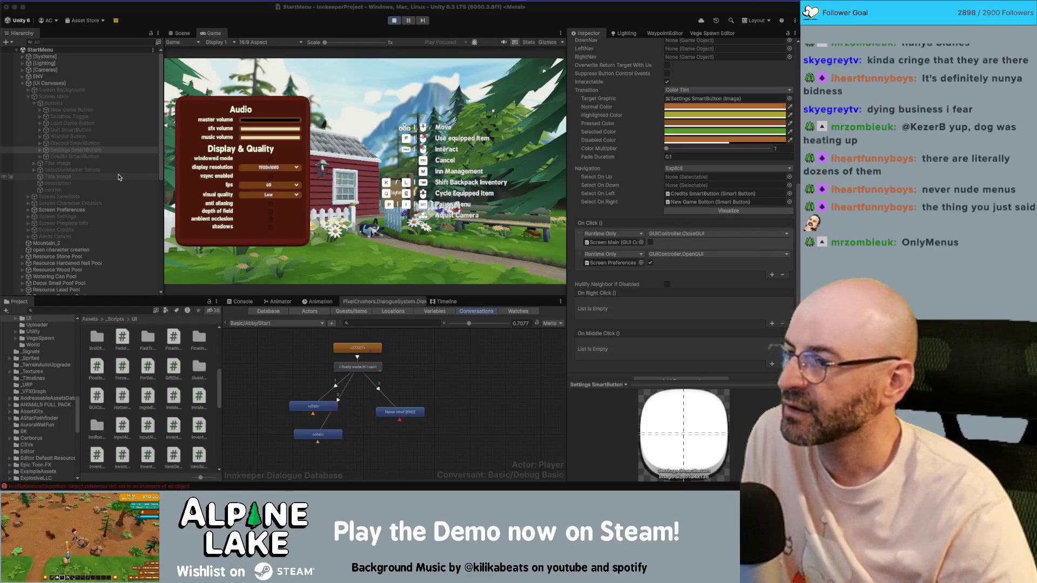
{"action": "key", "text": "super+Tab"}
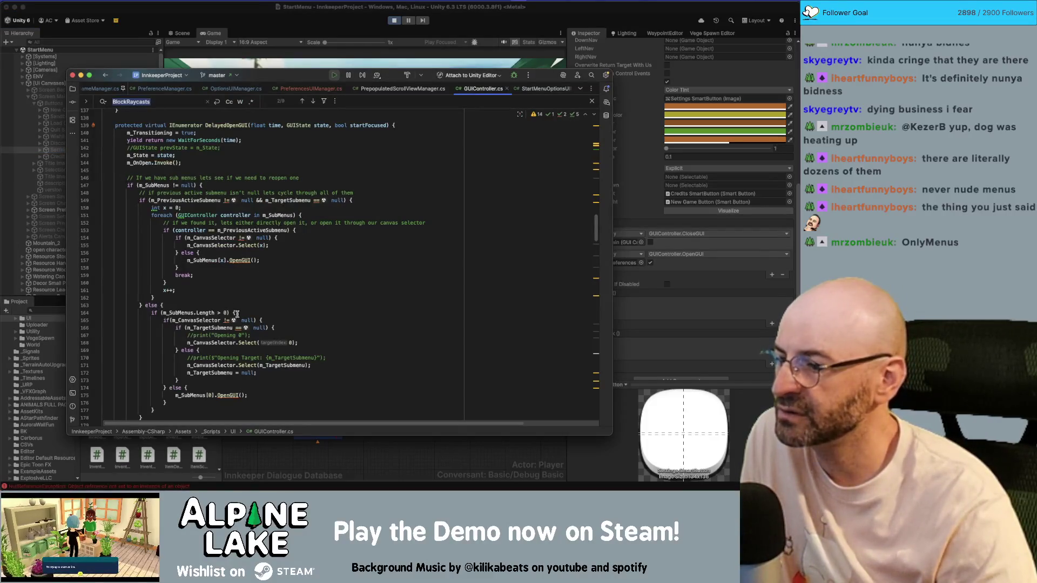
Step: Narrow the search to BlockRaycasts(false) and review its calls in Start and at line 198
{"action": "scroll", "coordinate": [232, 319], "scroll_direction": "down", "scroll_amount": 5}
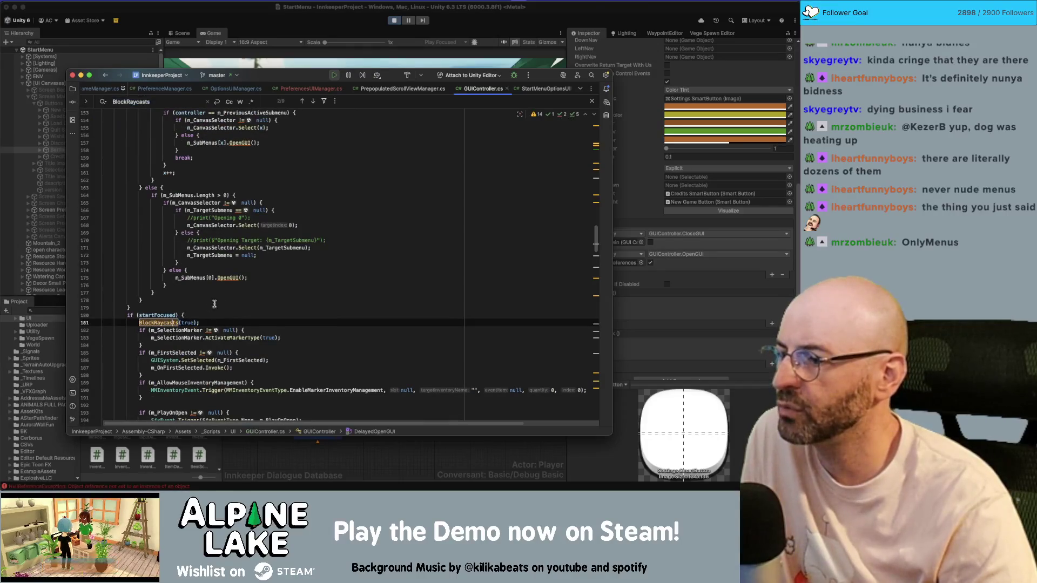
{"action": "type", "text": "("}
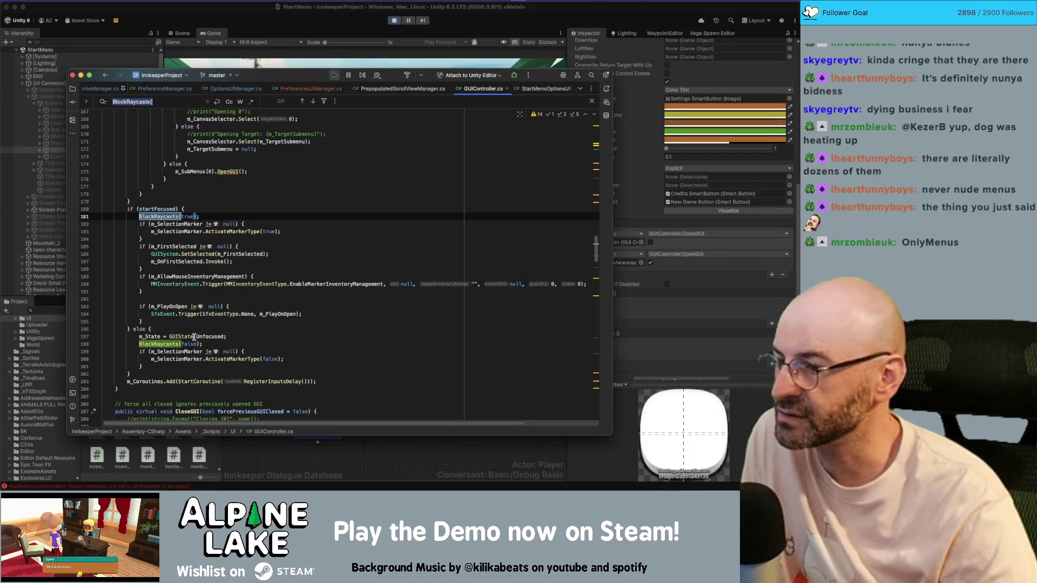
{"action": "type", "text": "false"}
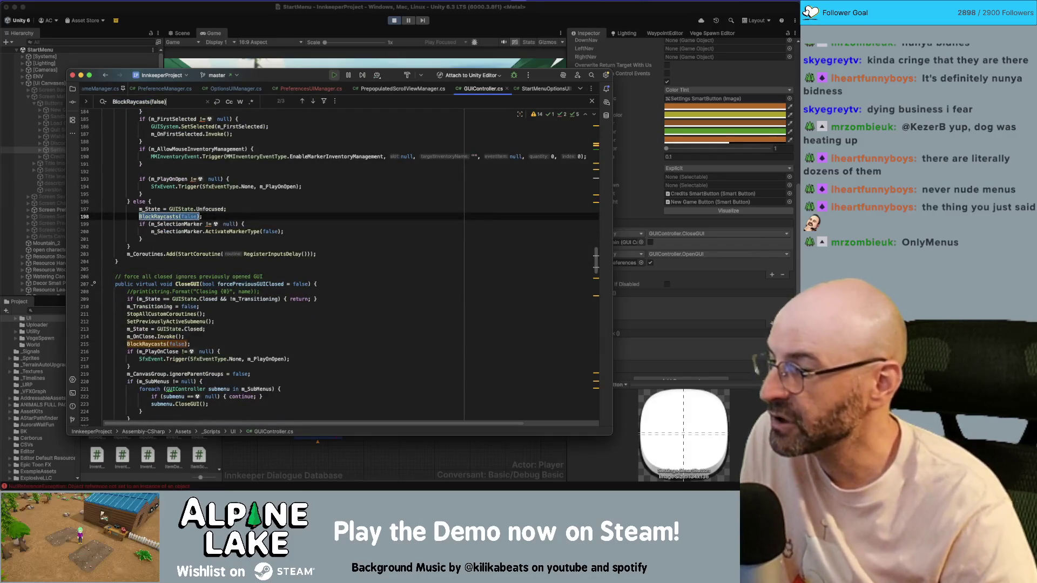
{"action": "key", "text": "shift+Return"}
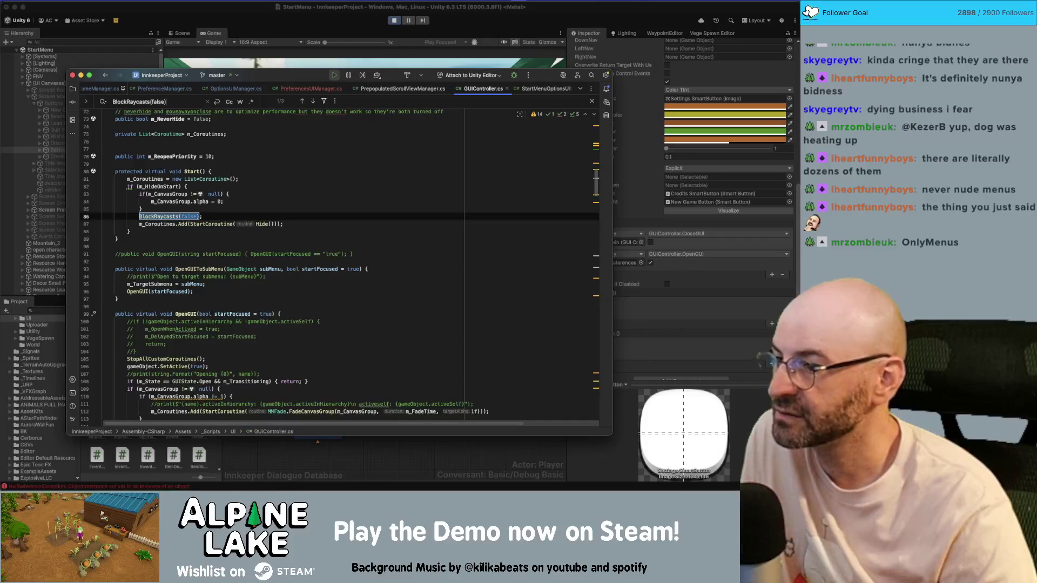
{"action": "key", "text": "Return"}
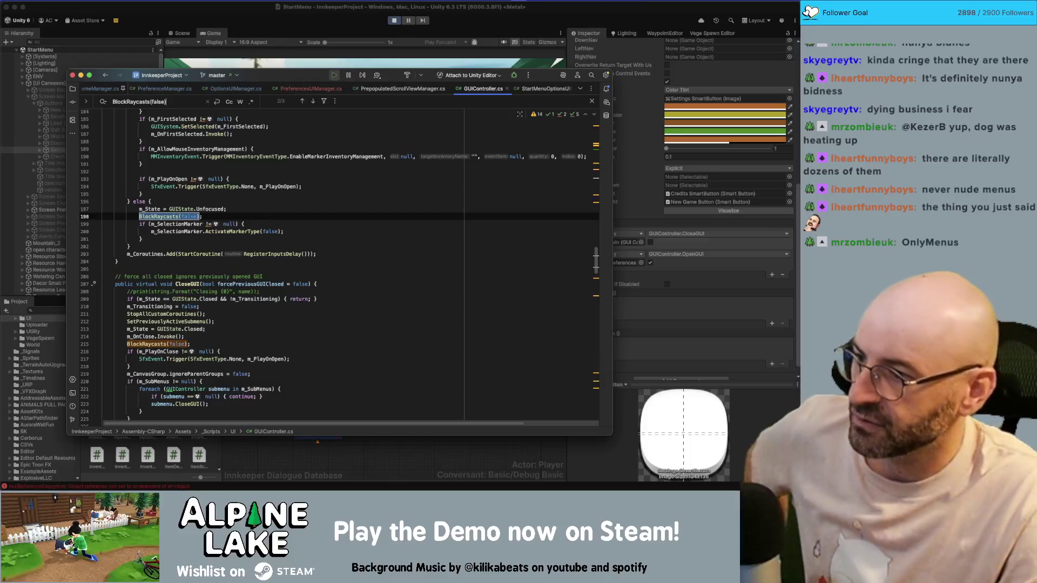
{"action": "left_click", "coordinate": [258, 218]}
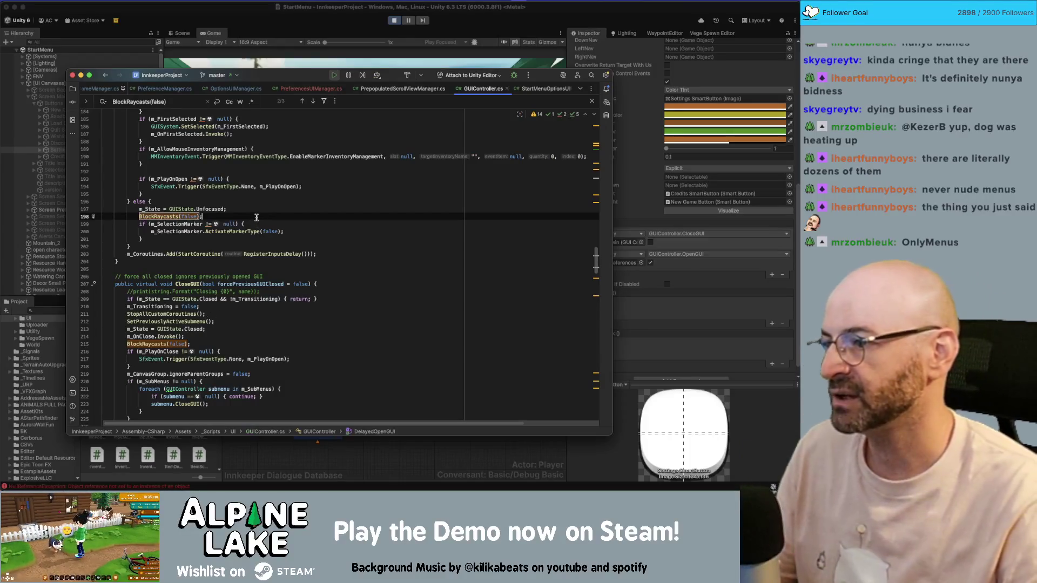
{"action": "scroll", "coordinate": [246, 216], "scroll_direction": "up", "scroll_amount": 4}
Step: Search GUIController.cs for startFocused and review each match, including DelayedOpenGUI
{"action": "double_click", "coordinate": [157, 171]}
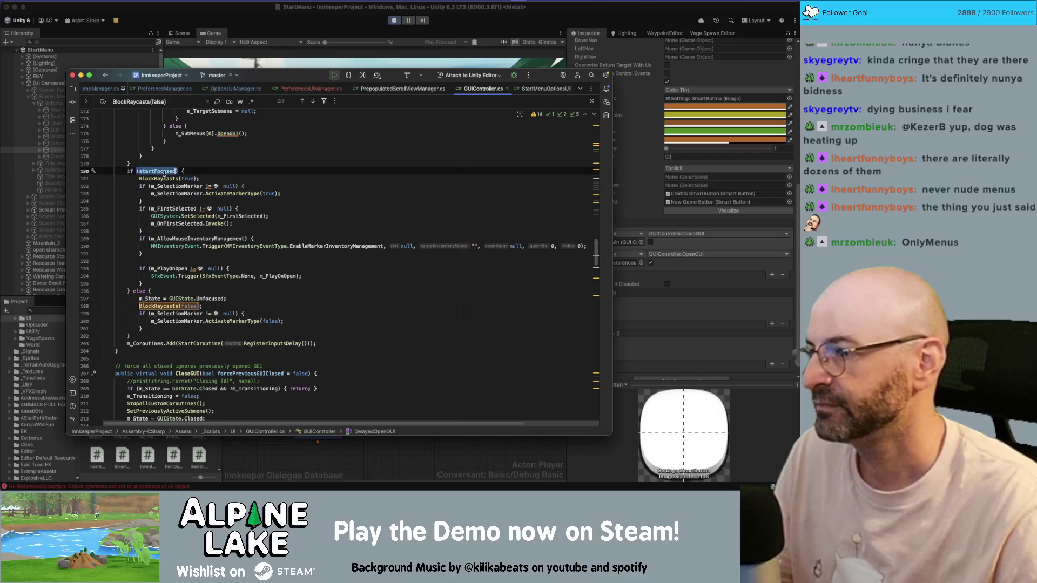
{"action": "key", "text": "super+f"}
{"action": "scroll", "coordinate": [232, 187], "scroll_direction": "up", "scroll_amount": 2}
{"action": "key", "text": "Return"}
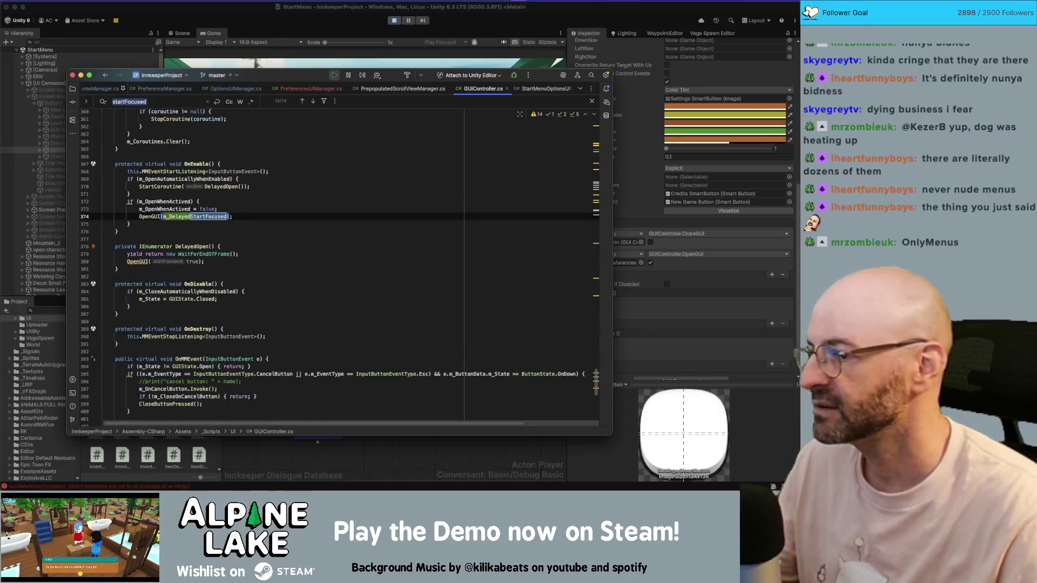
{"action": "key", "text": "Return"}
{"action": "key", "text": "Return"}
{"action": "key", "text": "Return"}
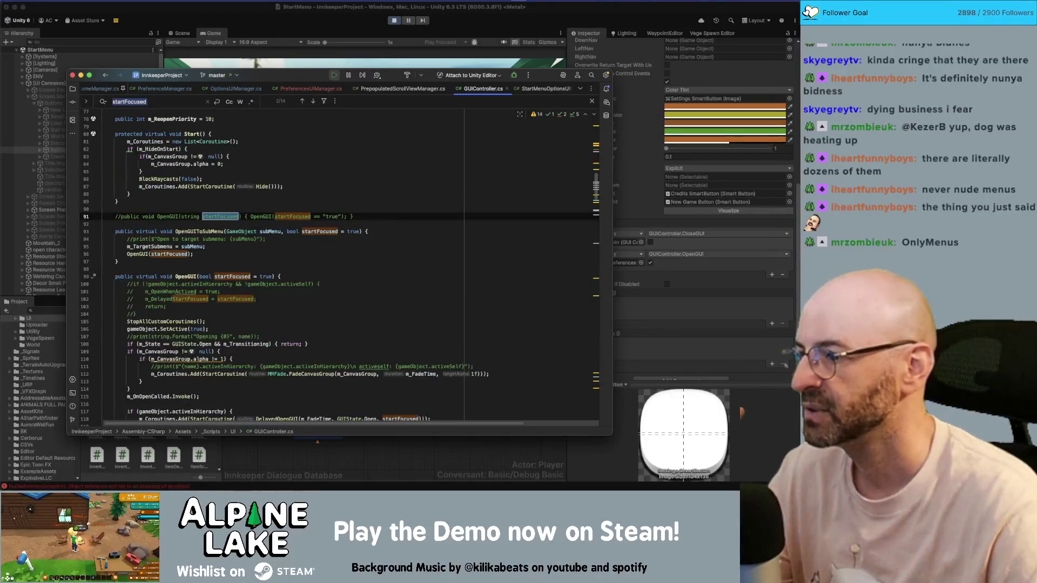
{"action": "key", "text": "Return"}
{"action": "key", "text": "Return"}
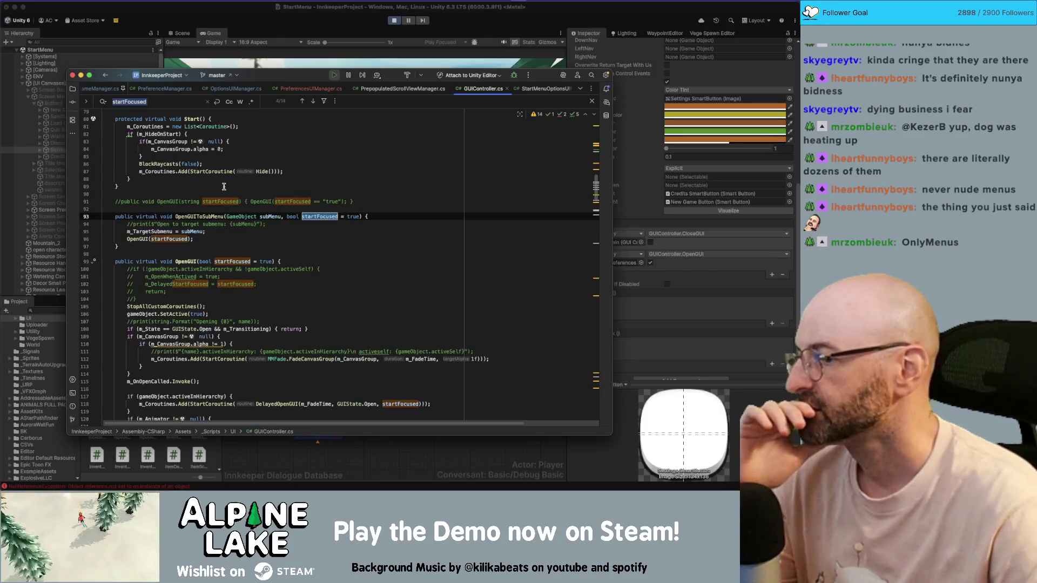
{"action": "key", "text": "Return"}
{"action": "scroll", "coordinate": [217, 279], "scroll_direction": "down", "scroll_amount": 8}
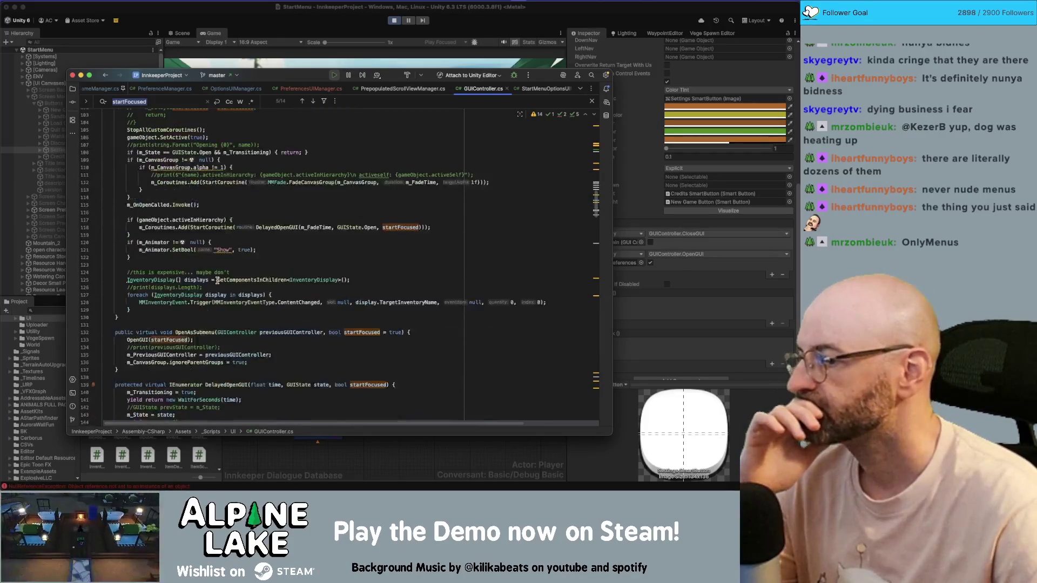
{"action": "scroll", "coordinate": [209, 282], "scroll_direction": "up", "scroll_amount": 2}
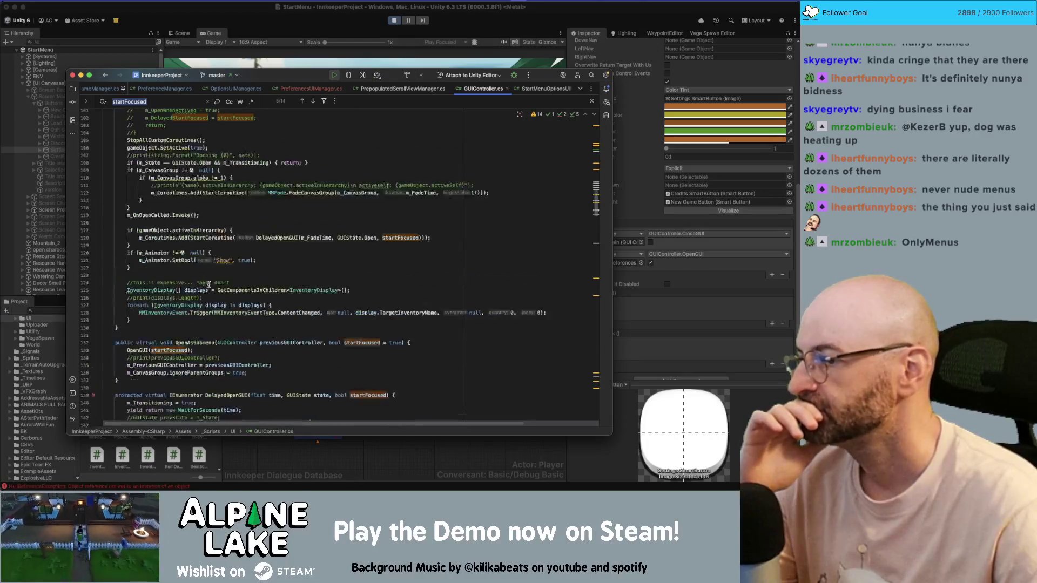
{"action": "scroll", "coordinate": [208, 284], "scroll_direction": "down", "scroll_amount": 6}
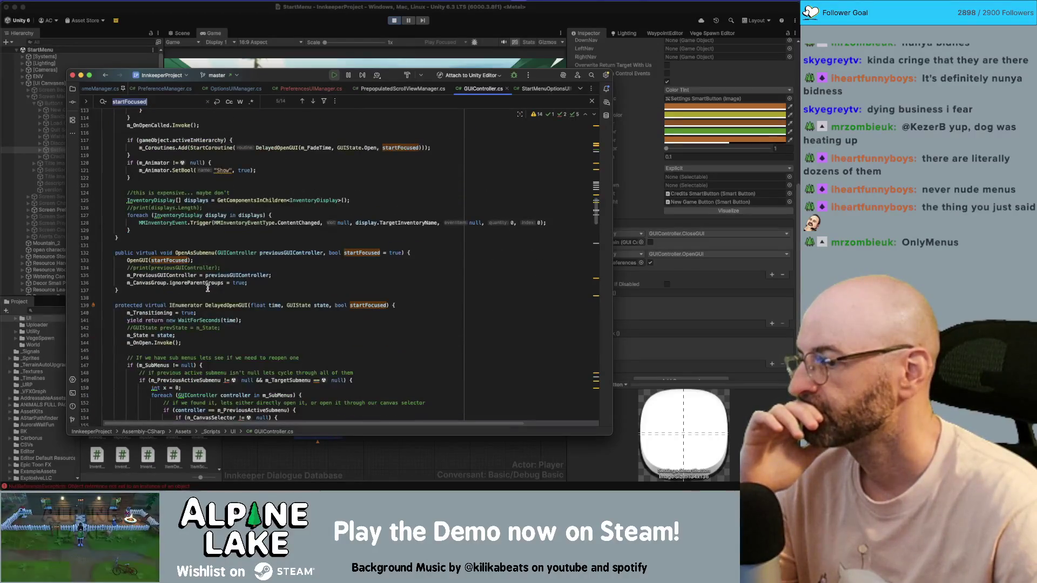
{"action": "scroll", "coordinate": [270, 274], "scroll_direction": "down", "scroll_amount": 9}
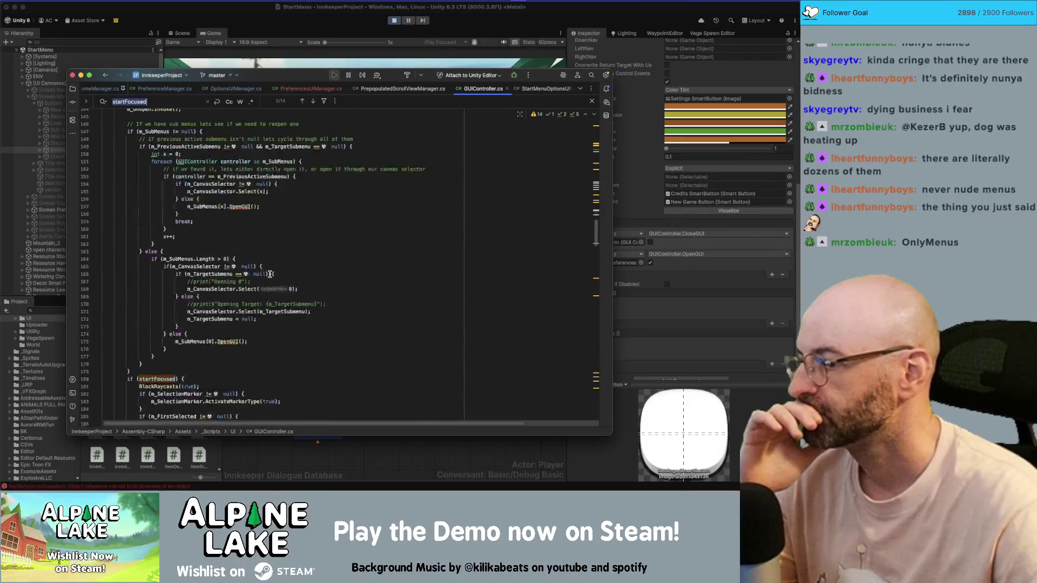
Step: Recheck the Settings button's OpenGUI click event in Unity, then return to the code
{"action": "left_click", "coordinate": [658, 260]}
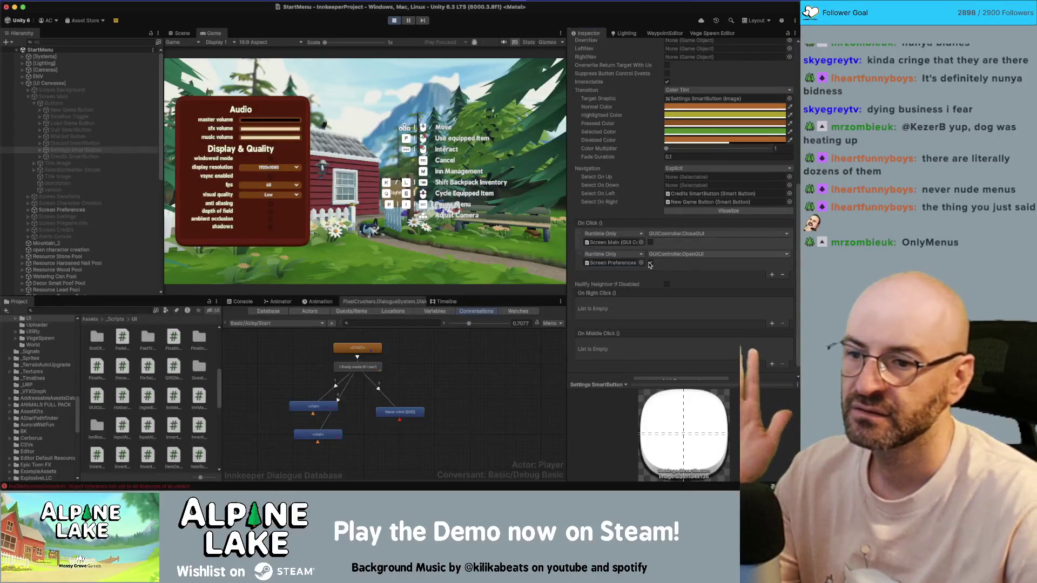
{"action": "left_click", "coordinate": [650, 264]}
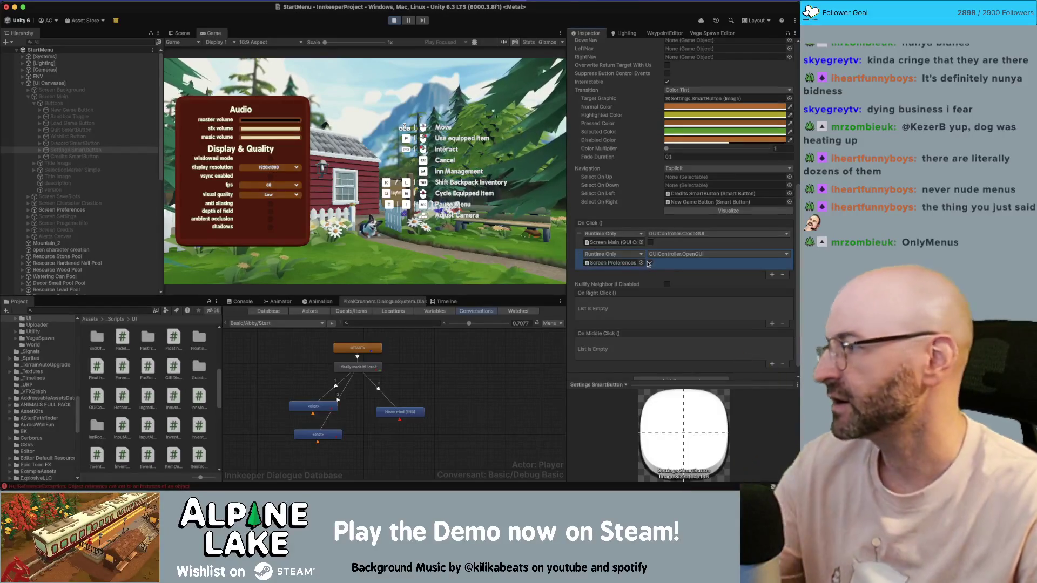
{"action": "key", "text": "super+Tab"}
{"action": "scroll", "coordinate": [294, 283], "scroll_direction": "down", "scroll_amount": 3}
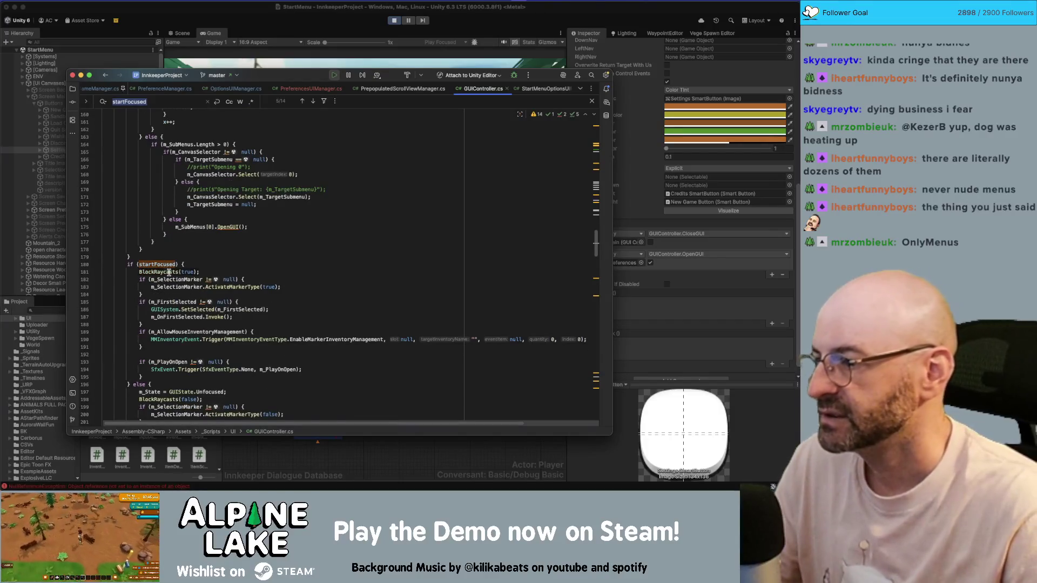
Step: Add print($"BlockRaycasts {block}"); at the top of BlockRaycasts, then stop the running game
{"action": "left_click", "coordinate": [169, 273], "text": "super"}
{"action": "left_click", "coordinate": [270, 216]}
{"action": "key", "text": "Return"}
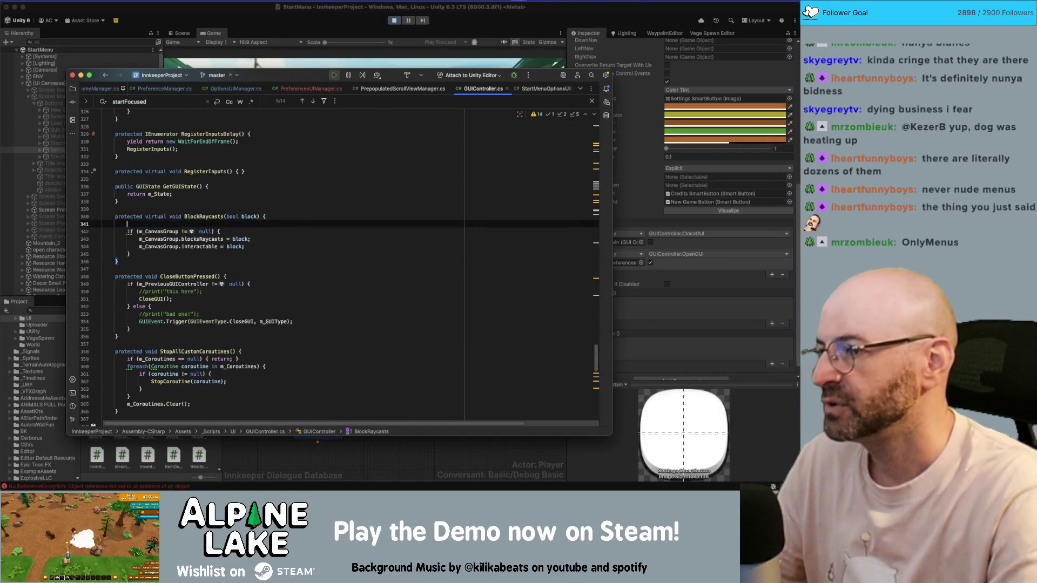
{"action": "type", "text": "print($\""}
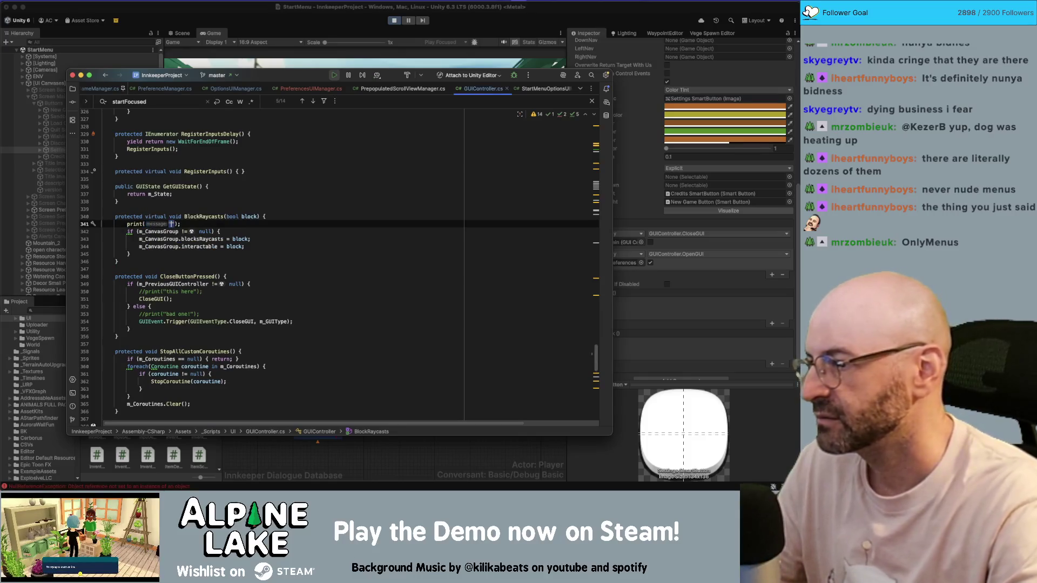
{"action": "type", "text": "BL{"}
{"action": "key", "text": "BackSpace"}
{"action": "type", "text": "ock{"}
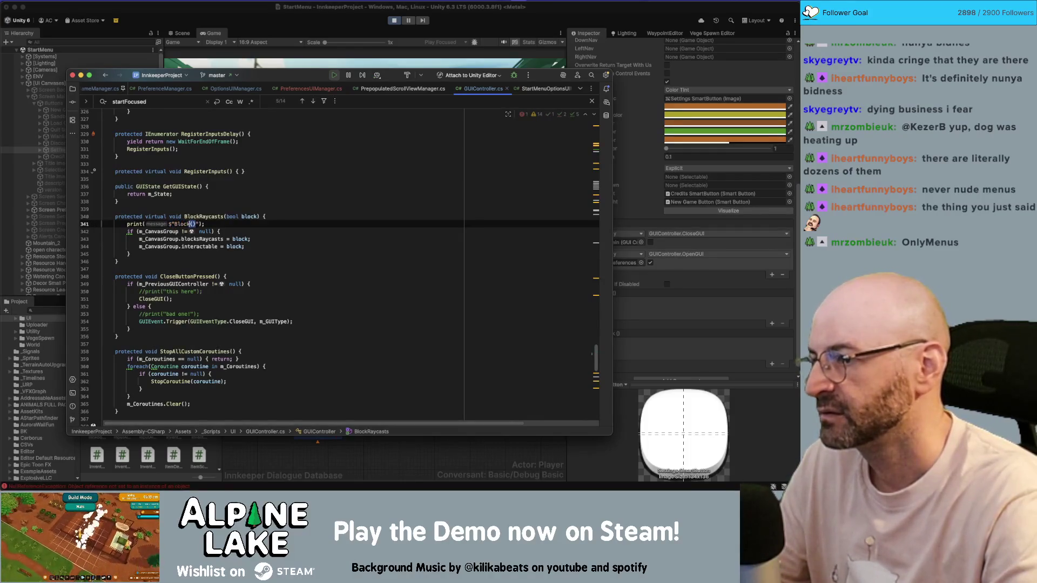
{"action": "key", "text": "BackSpace"}
{"action": "type", "text": "Raycasts {blo"}
{"action": "key", "text": "Return"}
{"action": "key", "text": "End"}
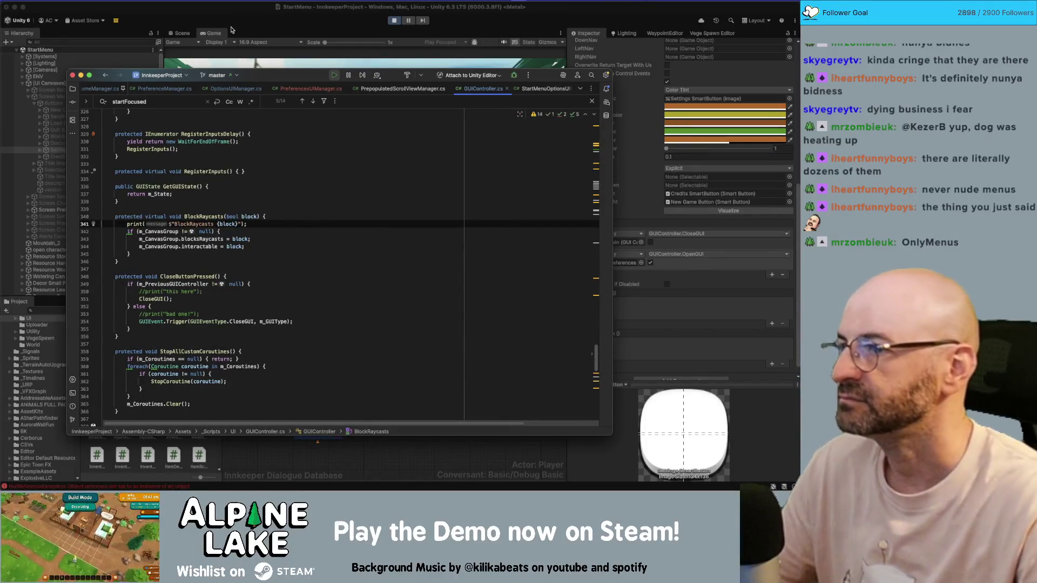
{"action": "left_click", "coordinate": [244, 21]}
{"action": "left_click", "coordinate": [396, 20]}
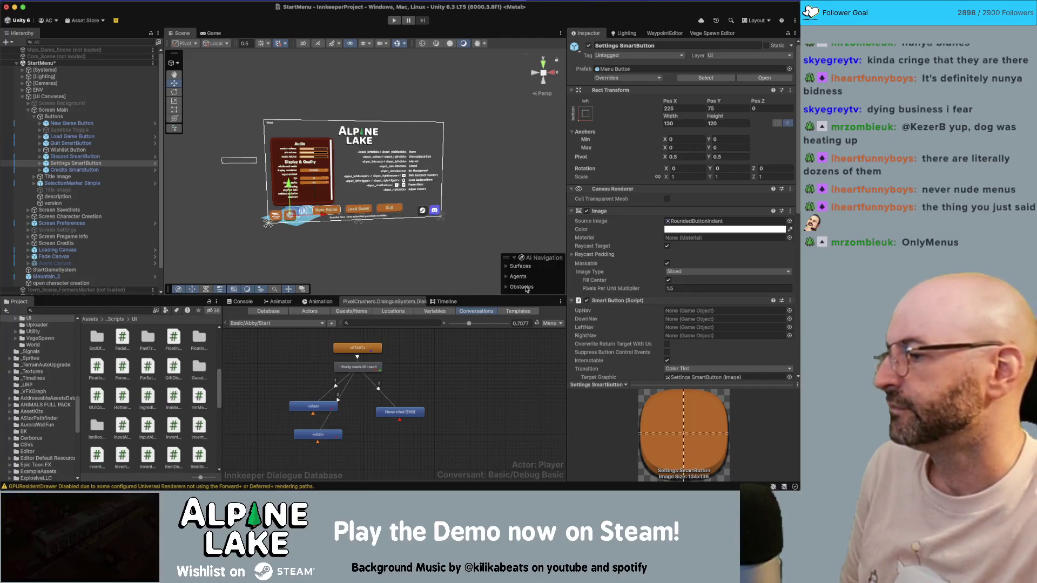
Step: Replay the start menu, open the preferences panel with Enter, and view the Console log
{"action": "left_click", "coordinate": [394, 20]}
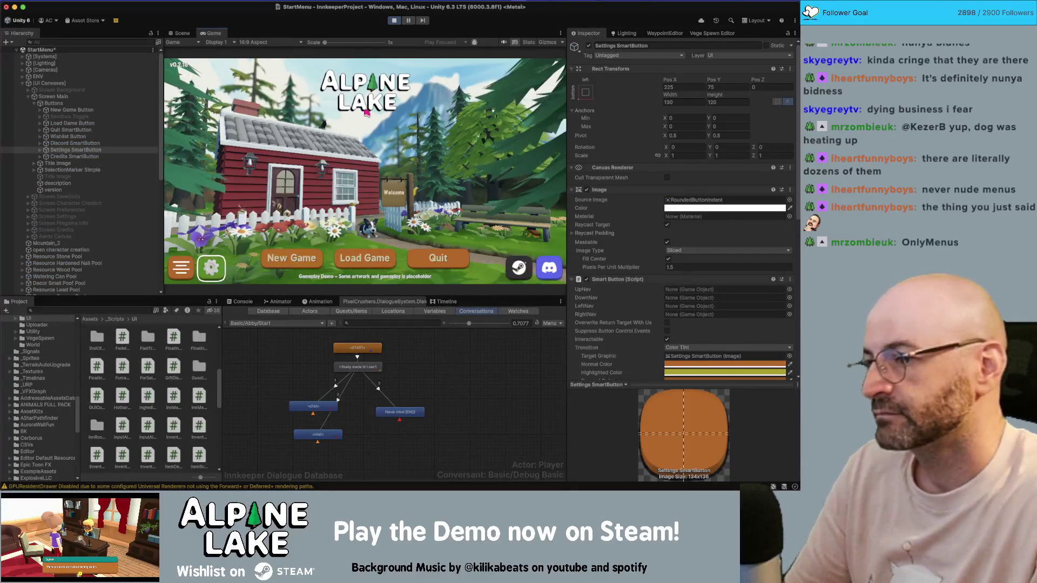
{"action": "key", "text": "Return"}
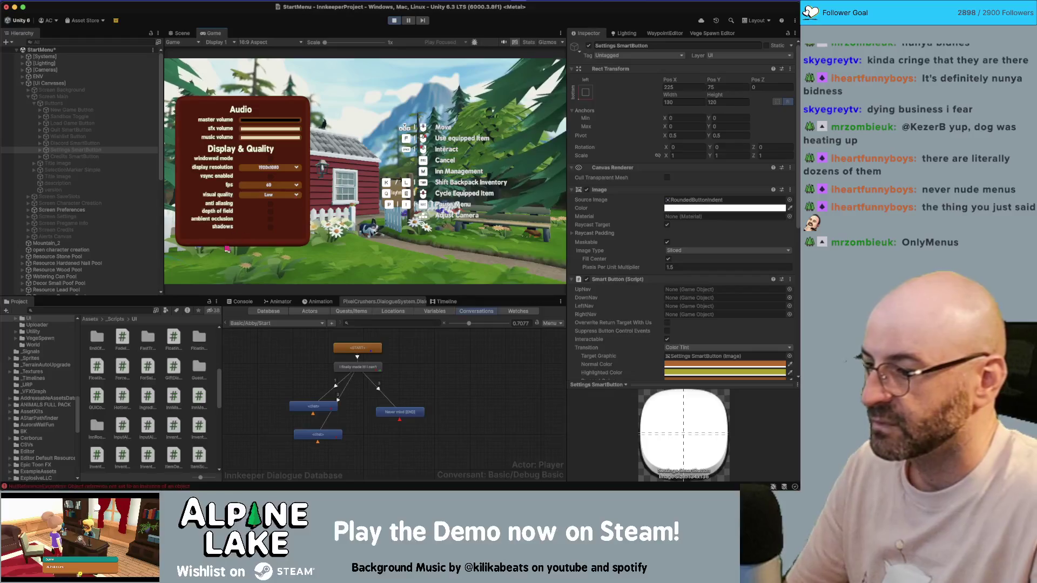
{"action": "left_click", "coordinate": [251, 303]}
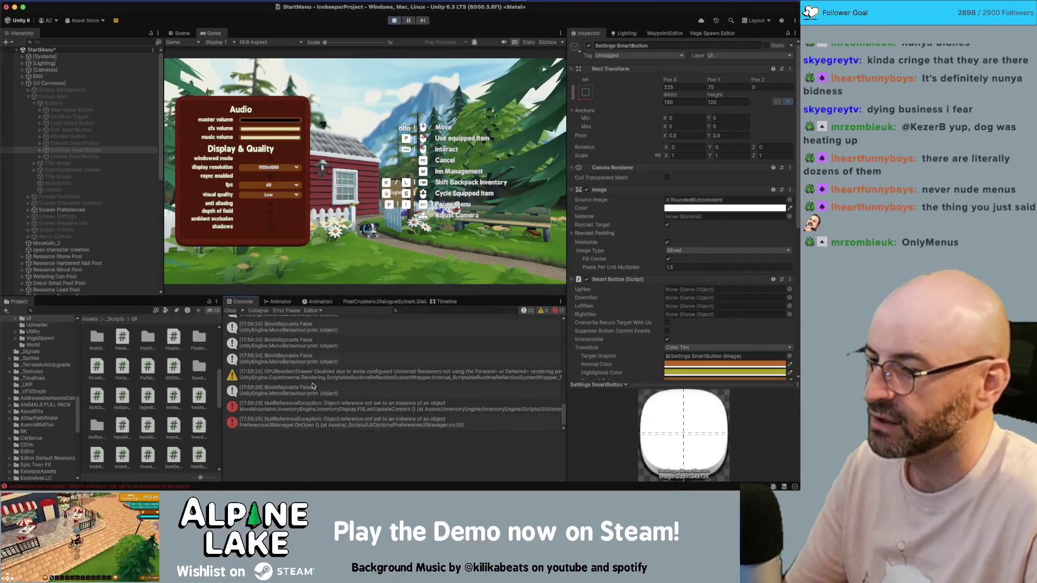
Step: Follow the last NullReferenceException to PreferencesUIManager.cs line 35, then stop Play mode
{"action": "left_click", "coordinate": [337, 424]}
{"action": "left_click", "coordinate": [376, 442]}
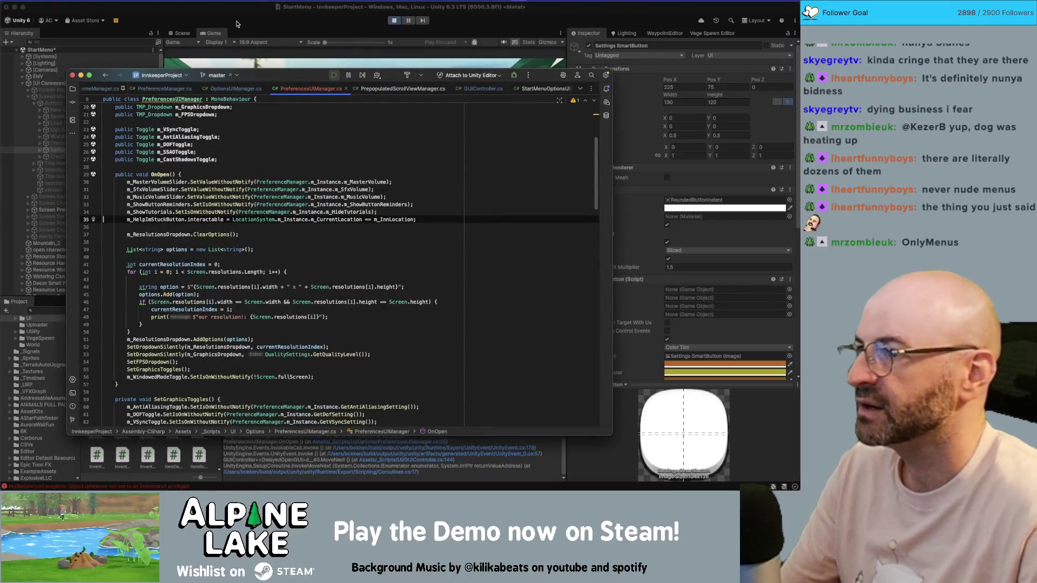
{"action": "left_click", "coordinate": [260, 27]}
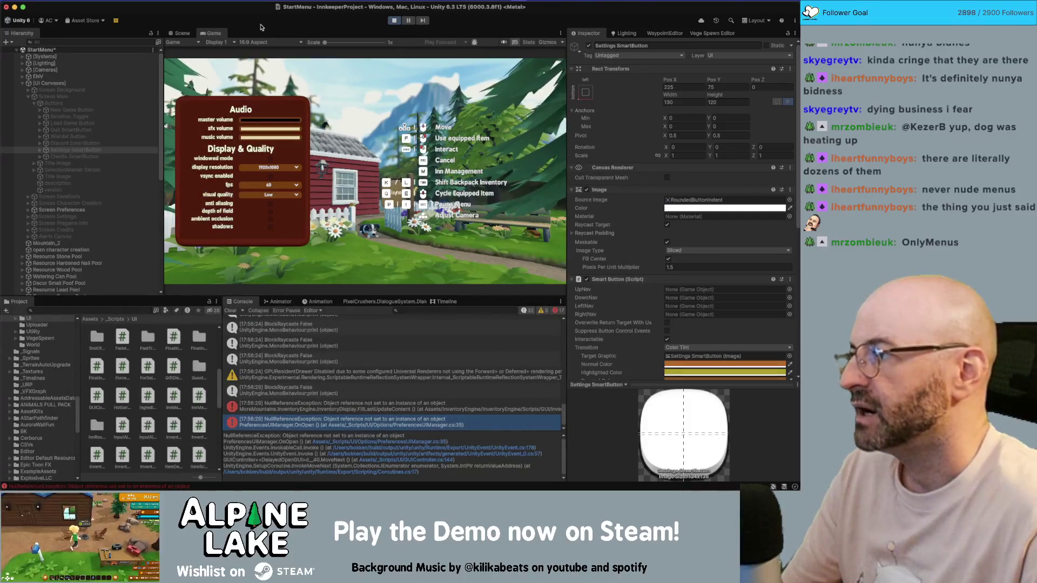
{"action": "left_click", "coordinate": [394, 23]}
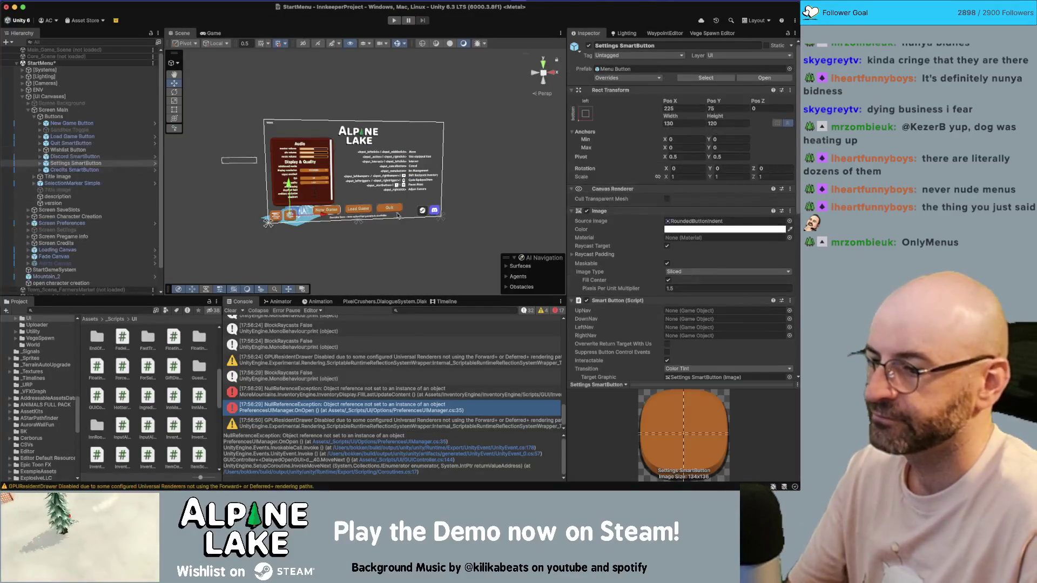
{"action": "left_click", "coordinate": [129, 162]}
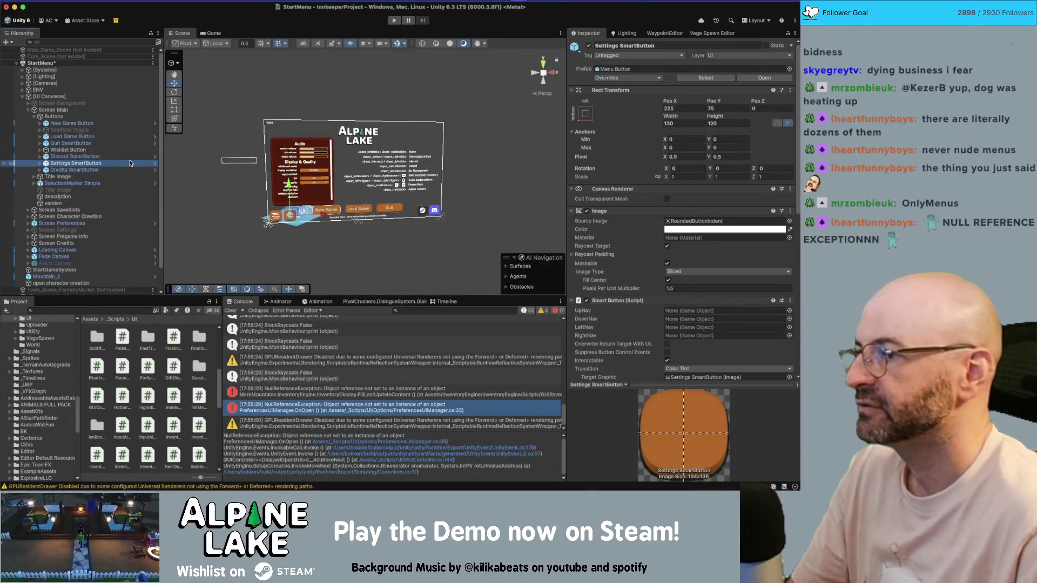
{"action": "key", "text": "Left"}
Step: Expand Screen Preferences, inspect the Preferences UI Manager fields, and open PreferencesUIManager.cs line 35
{"action": "key", "text": "Left"}
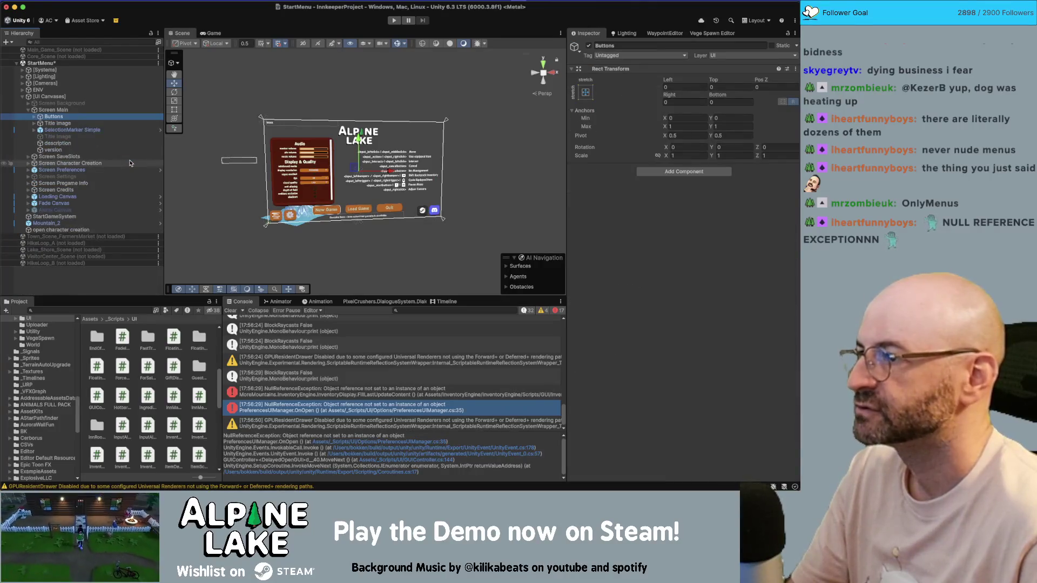
{"action": "key", "text": "Left"}
{"action": "key", "text": "Left"}
{"action": "key", "text": "Down"}
{"action": "key", "text": "Down"}
{"action": "key", "text": "Down"}
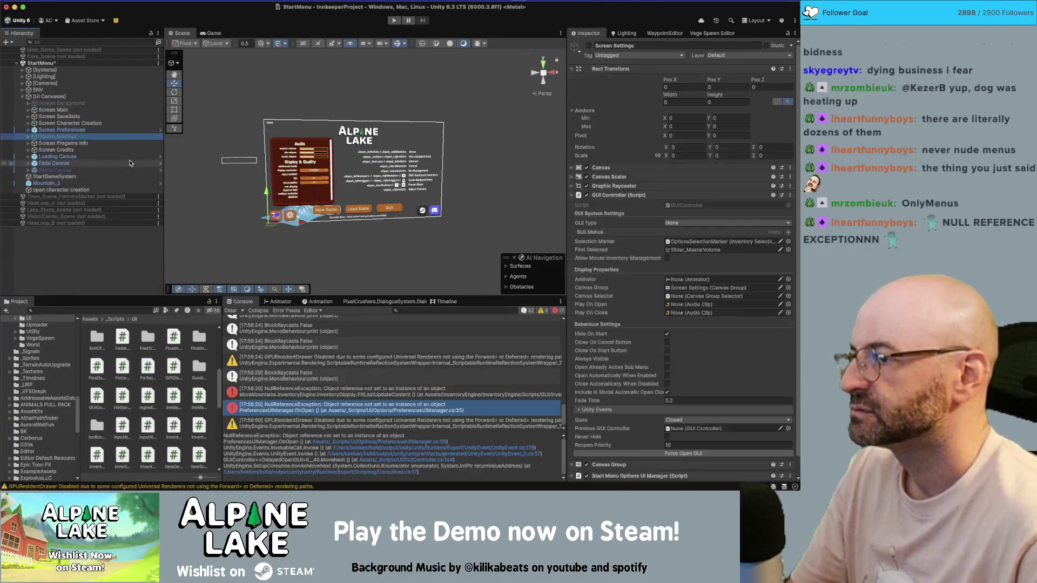
{"action": "key", "text": "Up"}
{"action": "key", "text": "alt+Right"}
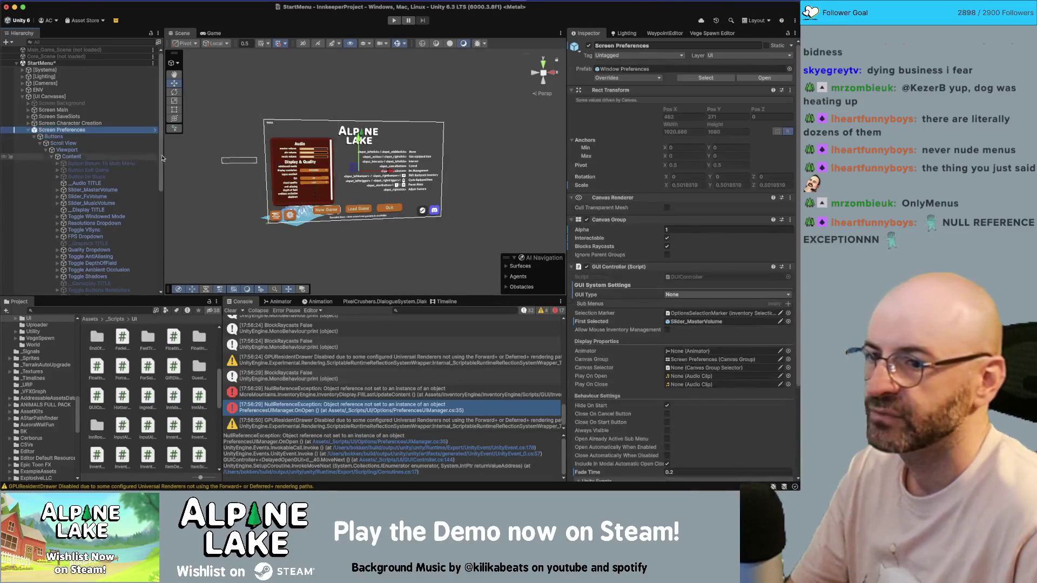
{"action": "scroll", "coordinate": [625, 451], "scroll_direction": "down", "scroll_amount": 5}
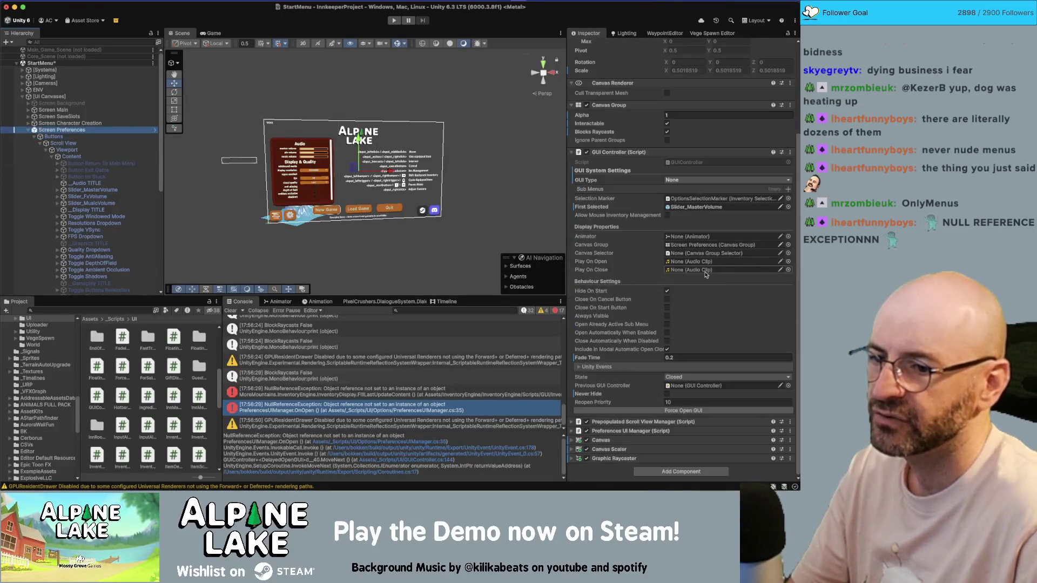
{"action": "left_click", "coordinate": [626, 432]}
{"action": "scroll", "coordinate": [626, 432], "scroll_direction": "down", "scroll_amount": 6}
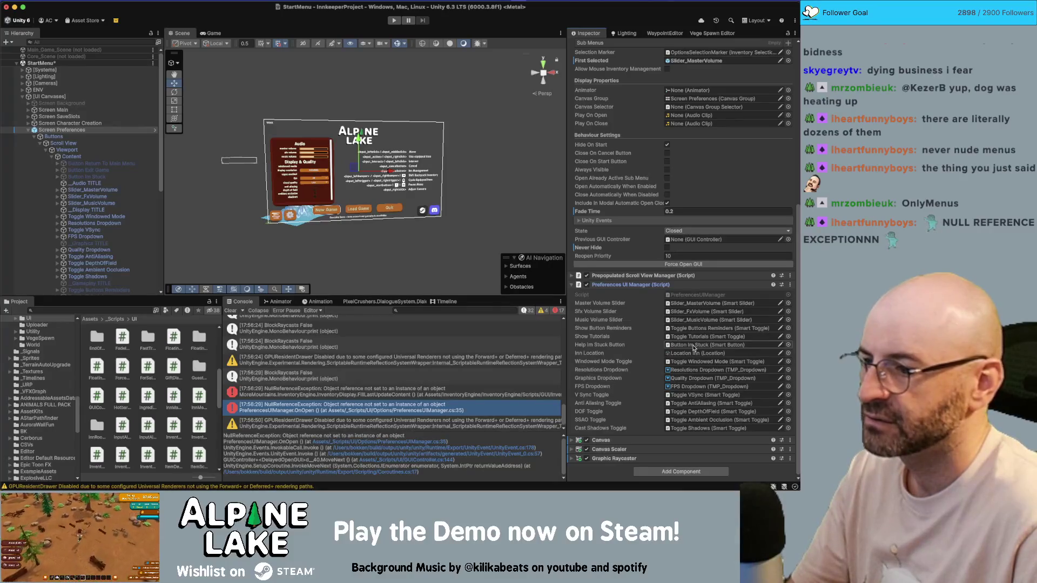
{"action": "left_click", "coordinate": [475, 411]}
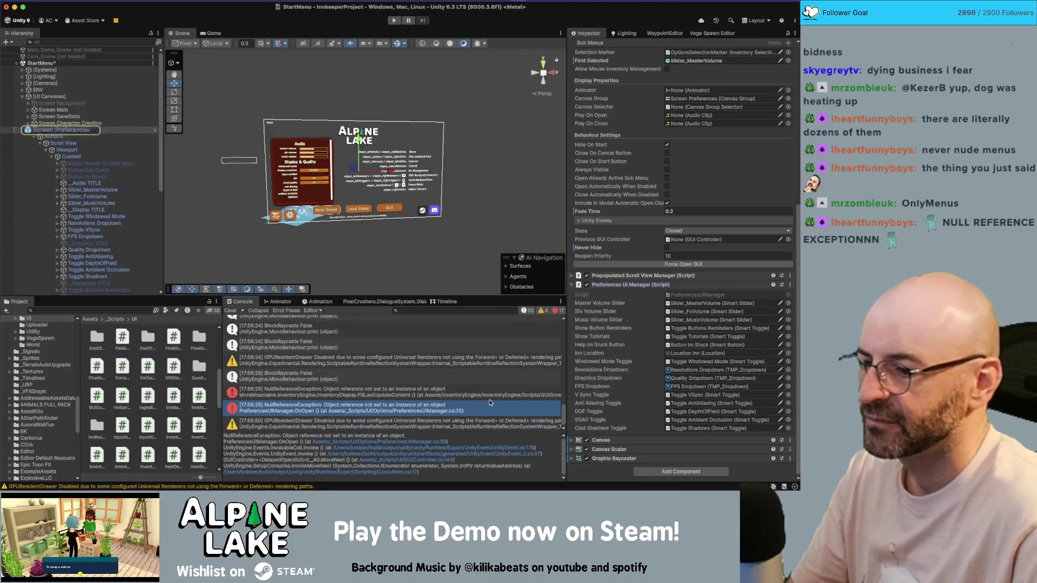
{"action": "left_click", "coordinate": [418, 442]}
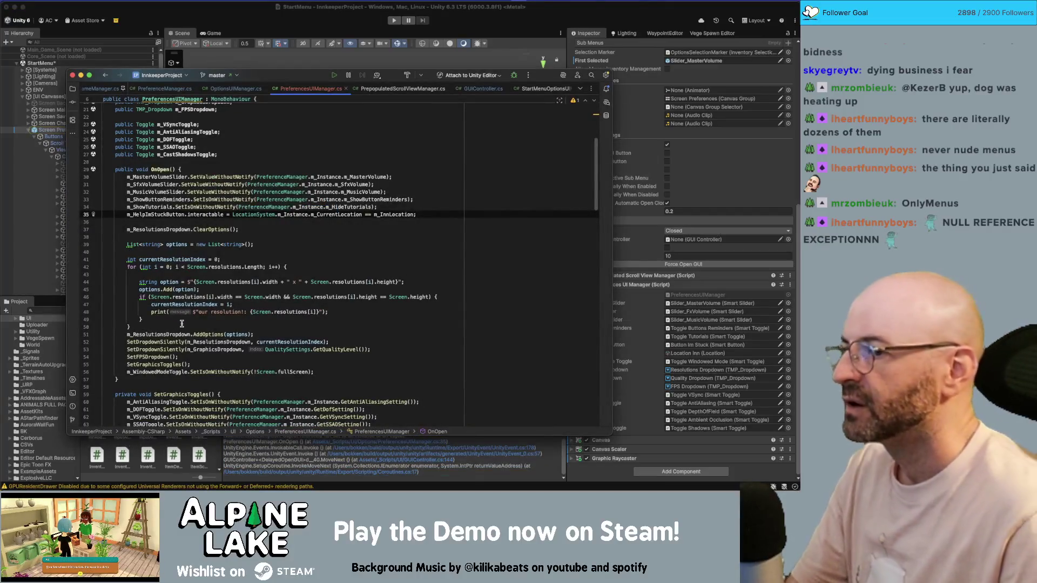
Step: Compare the m_HelpImStuckButton reference with the Button Im Stuck object's On Click list
{"action": "double_click", "coordinate": [165, 214]}
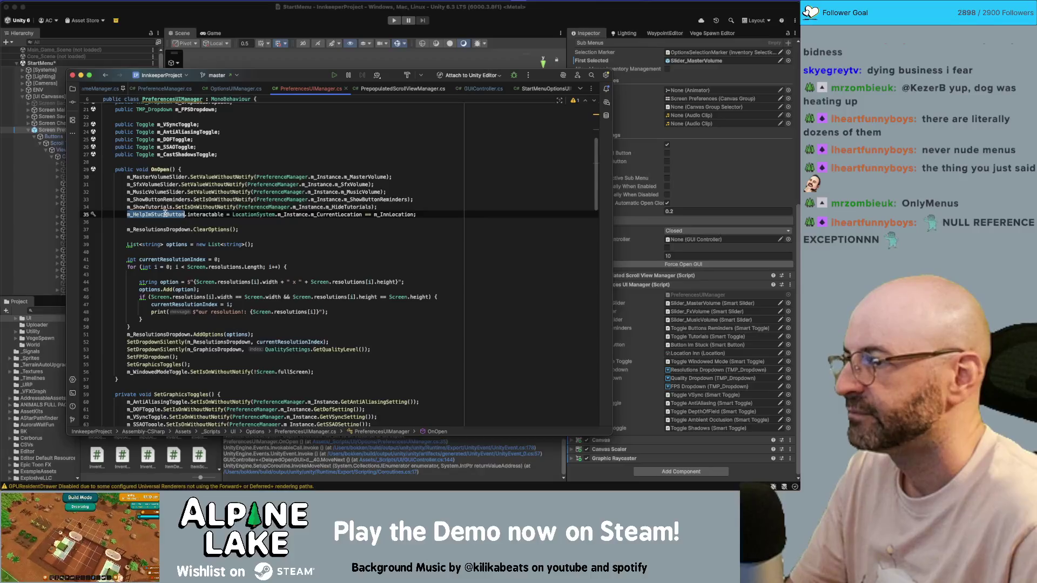
{"action": "left_click", "coordinate": [57, 156]}
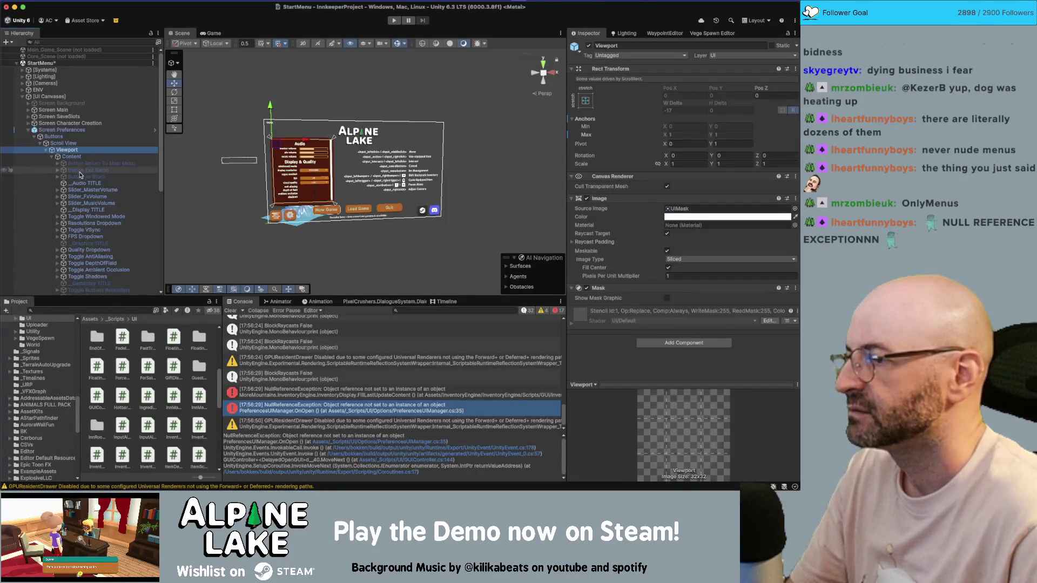
{"action": "left_click", "coordinate": [80, 171]}
{"action": "left_click", "coordinate": [80, 177]}
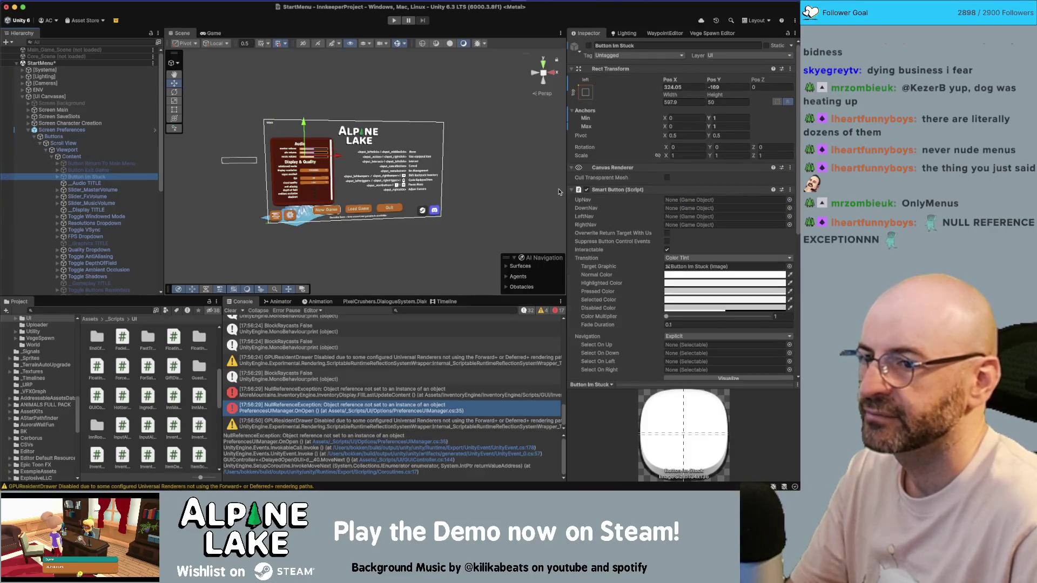
{"action": "scroll", "coordinate": [591, 194], "scroll_direction": "down", "scroll_amount": 8}
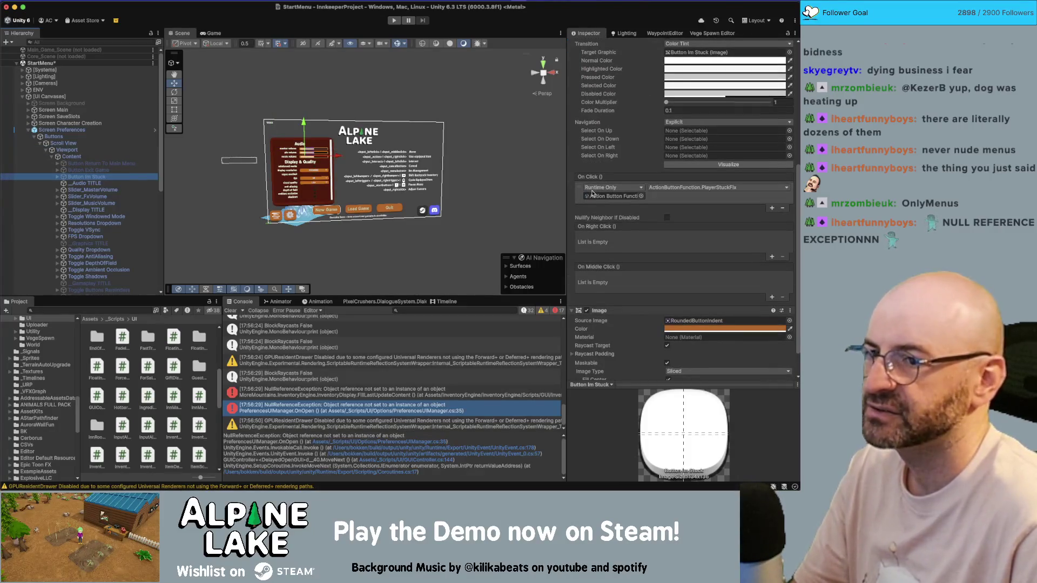
{"action": "key", "text": "super+Tab"}
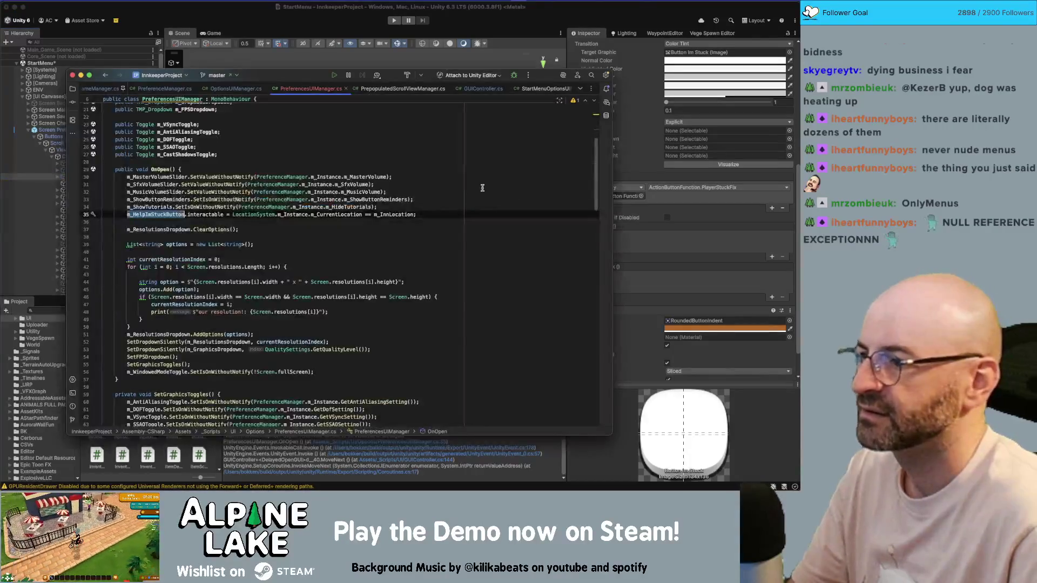
Step: Delete LocationSystem.m_Instance.m_CurrentLocation from line 35 of OnOpen and let Unity recompile
{"action": "left_click", "coordinate": [267, 214]}
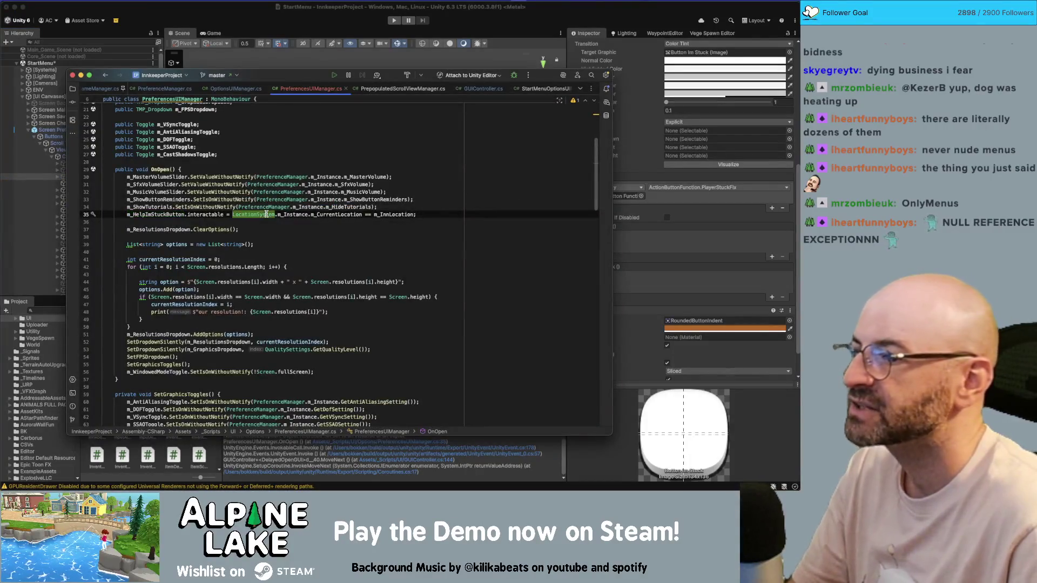
{"action": "left_click", "coordinate": [301, 206]}
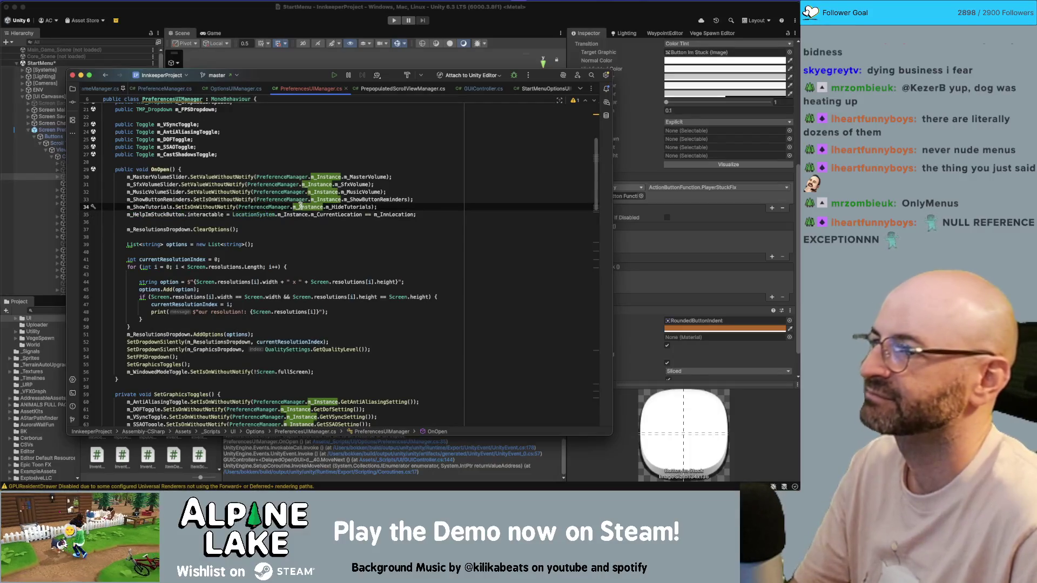
{"action": "left_click", "coordinate": [390, 213]}
{"action": "scroll", "coordinate": [367, 222], "scroll_direction": "up", "scroll_amount": 1}
{"action": "scroll", "coordinate": [356, 223], "scroll_direction": "up", "scroll_amount": 1}
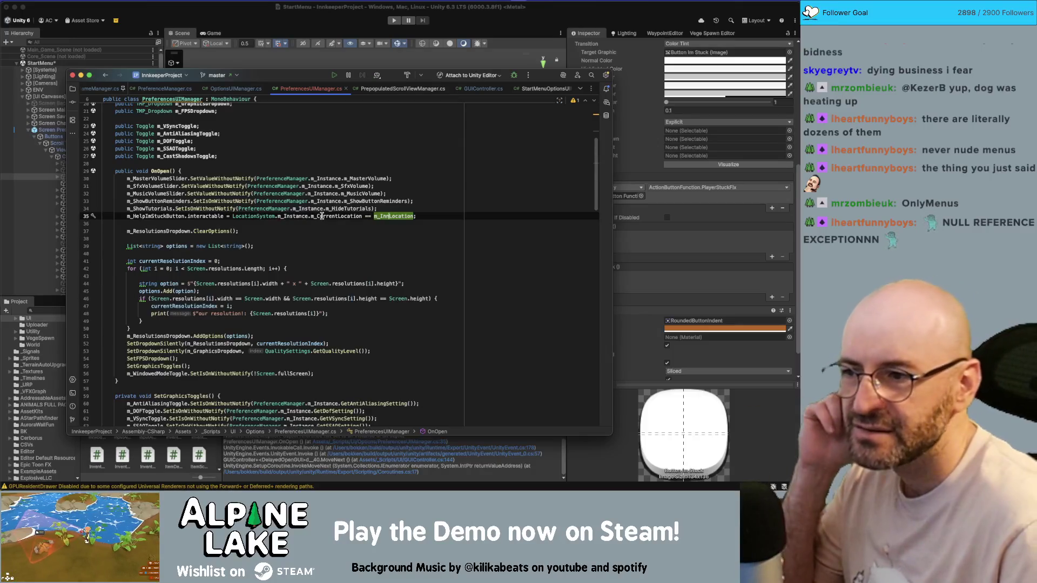
{"action": "mouse_move", "coordinate": [317, 216]}
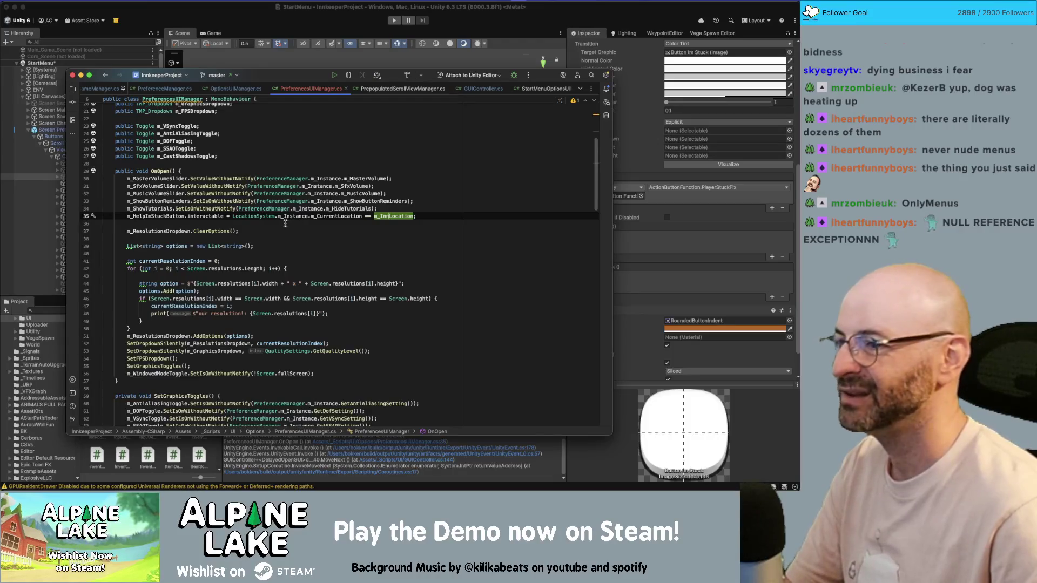
{"action": "left_click", "coordinate": [232, 216]}
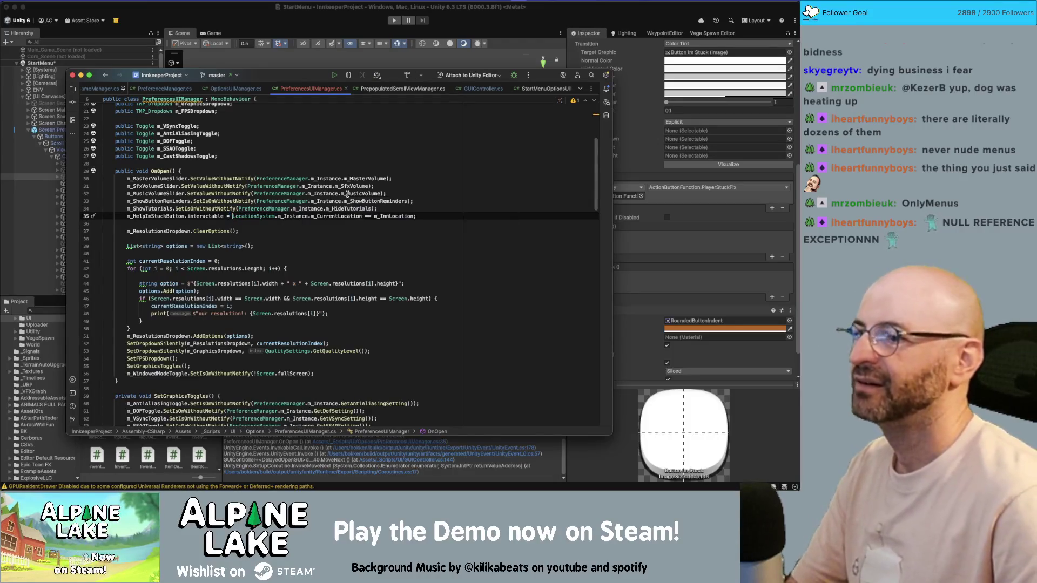
{"action": "key", "text": "alt+Up"}
{"action": "key", "text": "alt+Up"}
{"action": "key", "text": "alt+Up"}
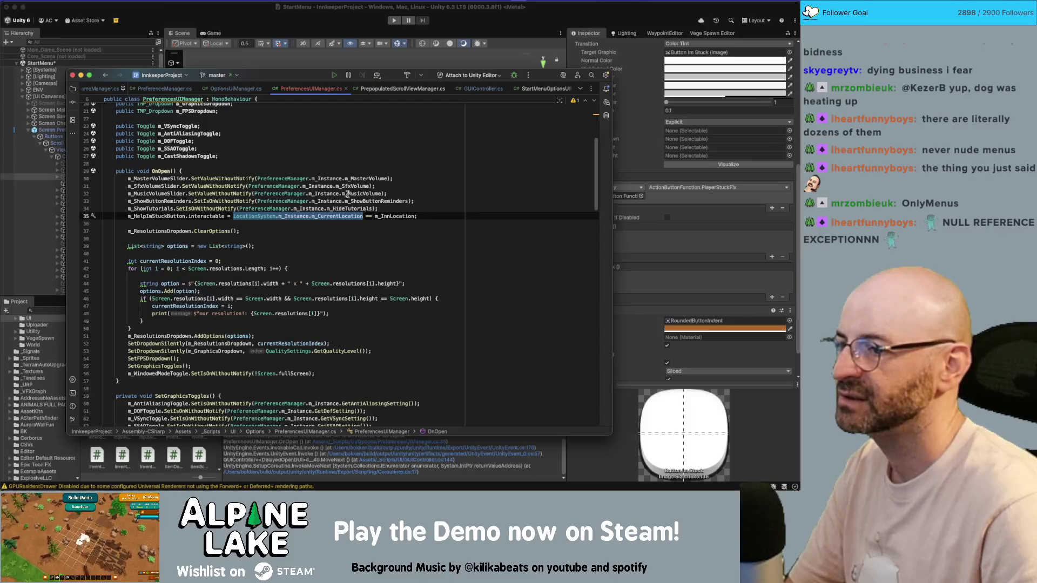
{"action": "key", "text": "BackSpace"}
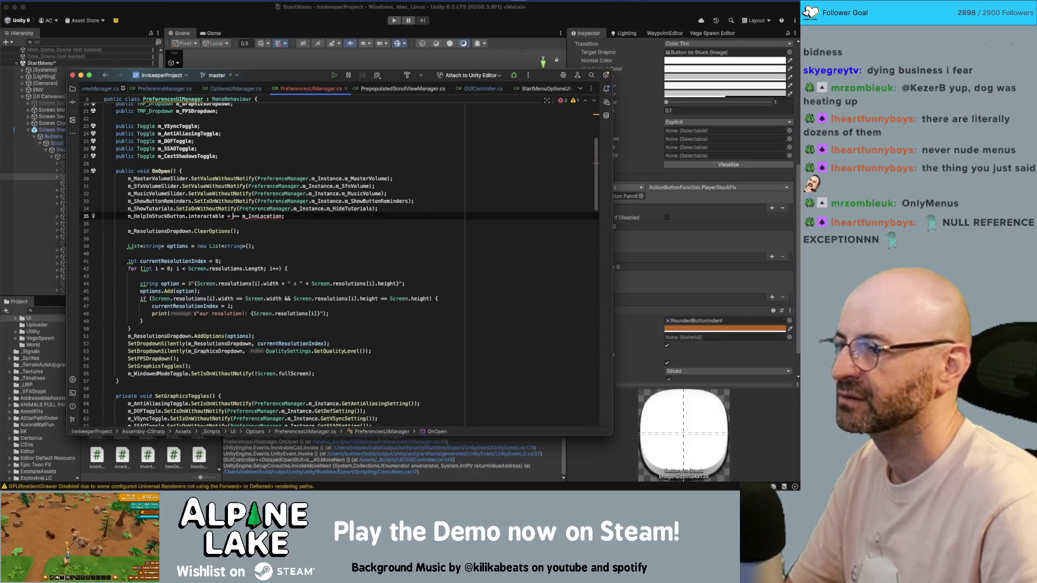
{"action": "key", "text": "End"}
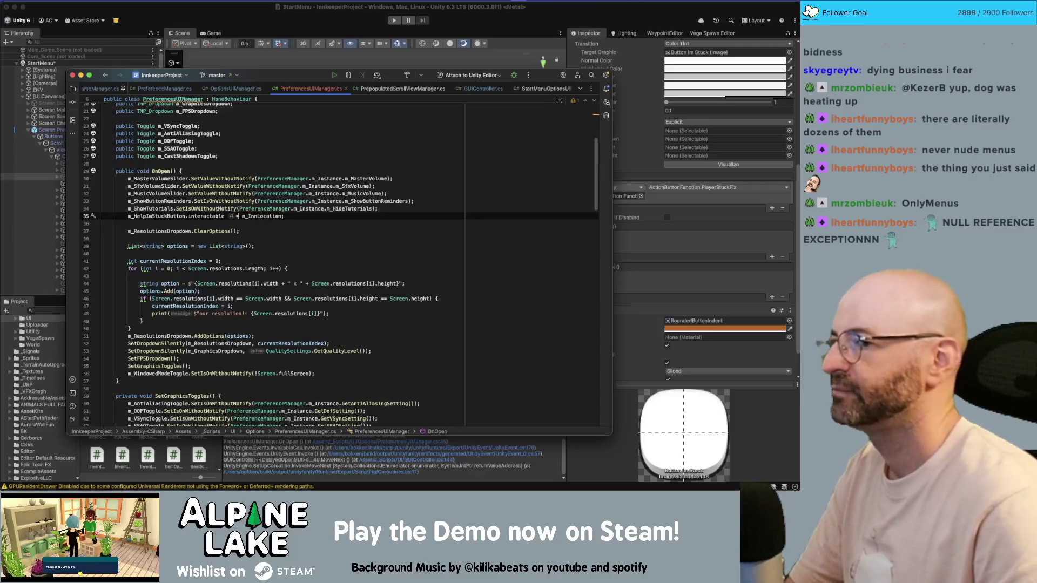
{"action": "key", "text": "Return"}
{"action": "key", "text": "BackSpace"}
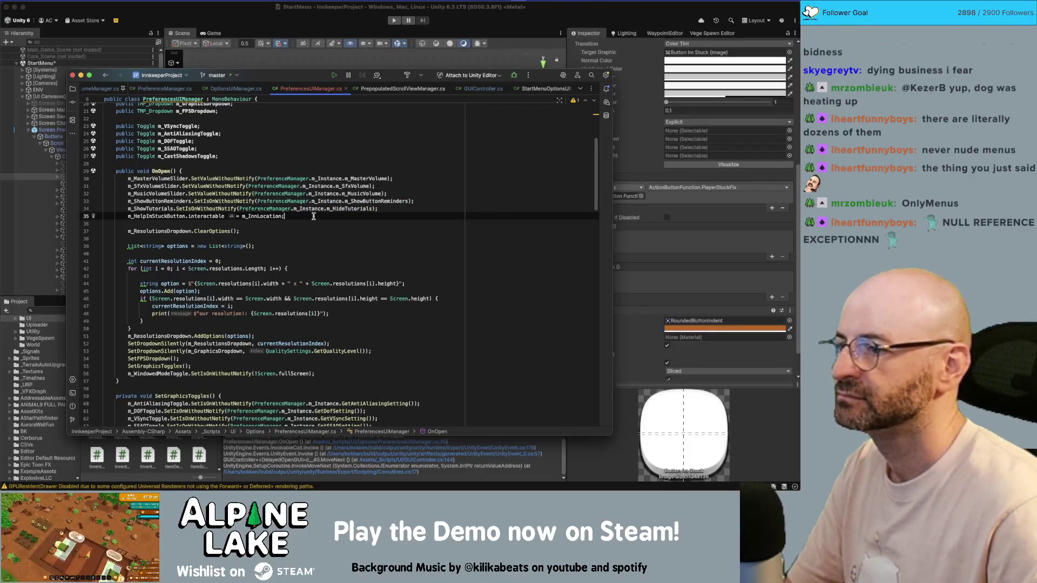
{"action": "left_click", "coordinate": [232, 26]}
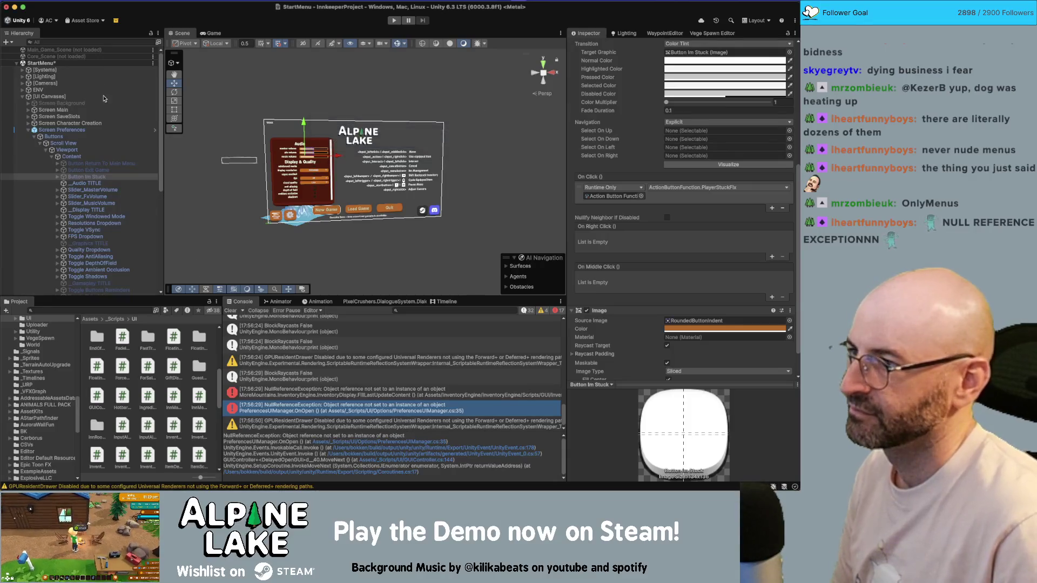
Step: Back in Unity, open the context menu for the unloaded Core_Scene in the Hierarchy
{"action": "right_click", "coordinate": [90, 56]}
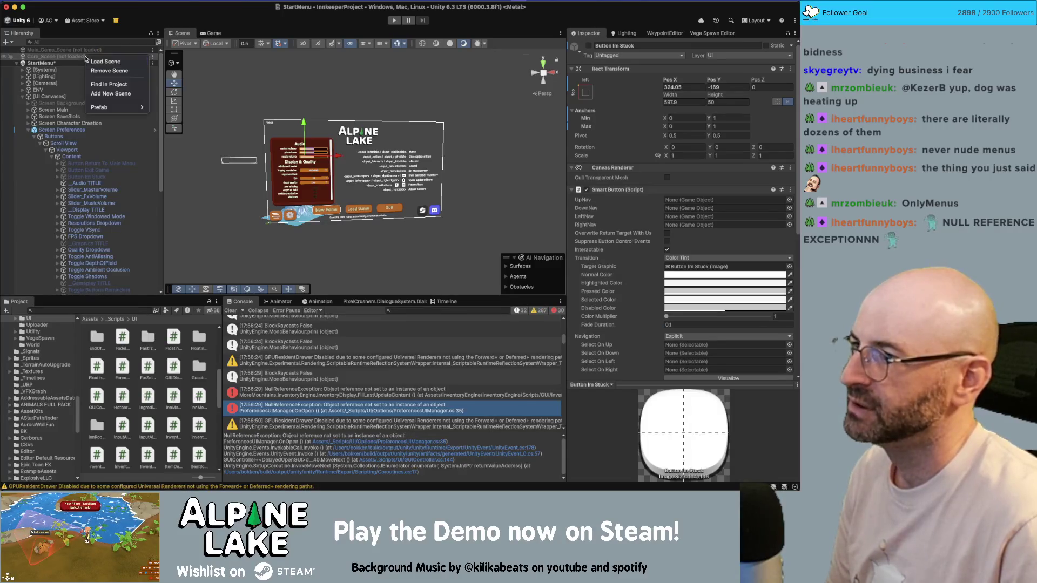
Step: Load Core_Scene into the Hierarchy alongside StartMenu
{"action": "left_click", "coordinate": [89, 61]}
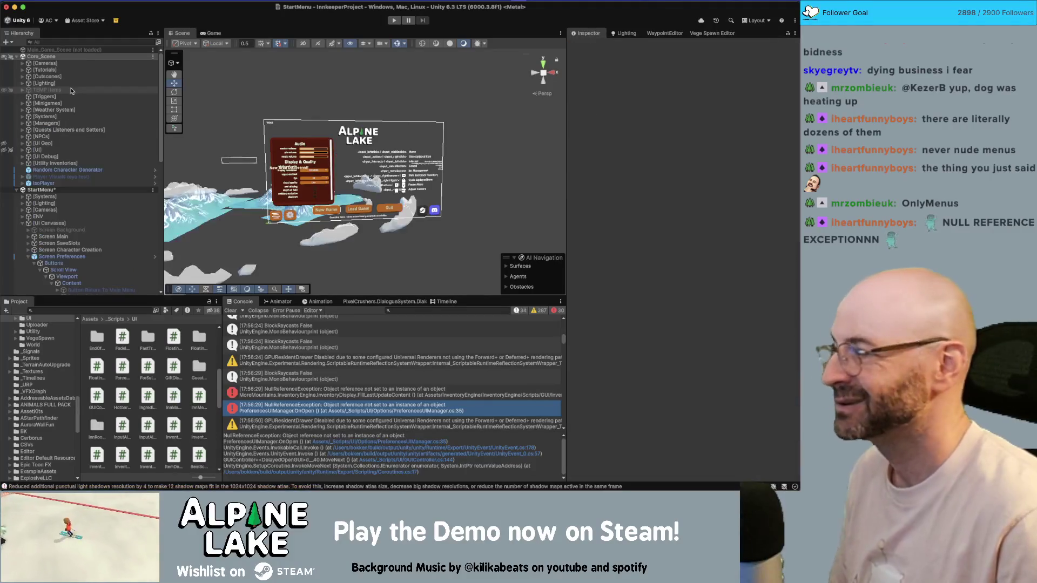
{"action": "scroll", "coordinate": [40, 175], "scroll_direction": "down", "scroll_amount": 3}
{"action": "scroll", "coordinate": [39, 175], "scroll_direction": "down", "scroll_amount": 3}
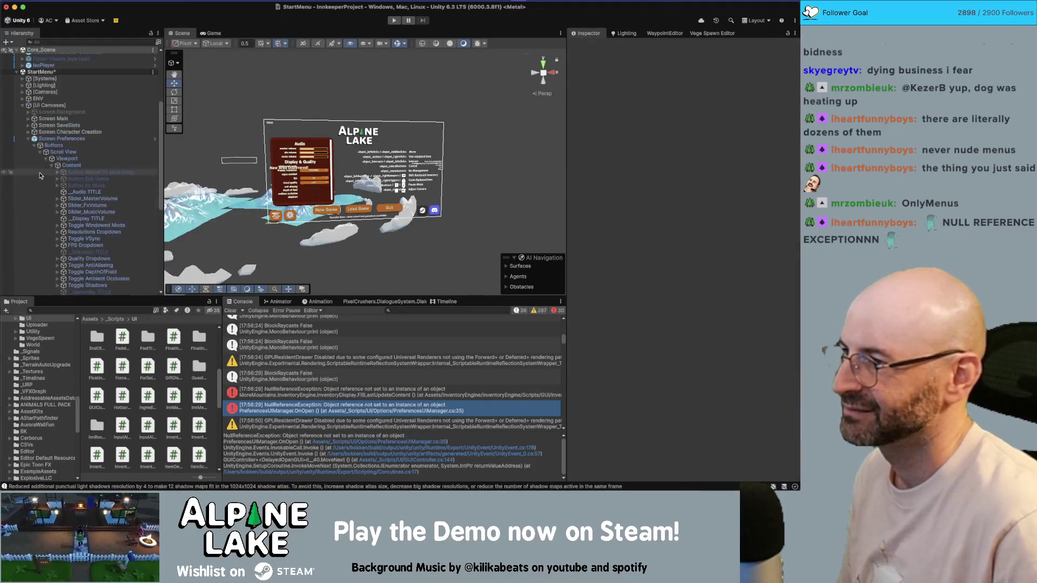
{"action": "scroll", "coordinate": [40, 175], "scroll_direction": "up", "scroll_amount": 6}
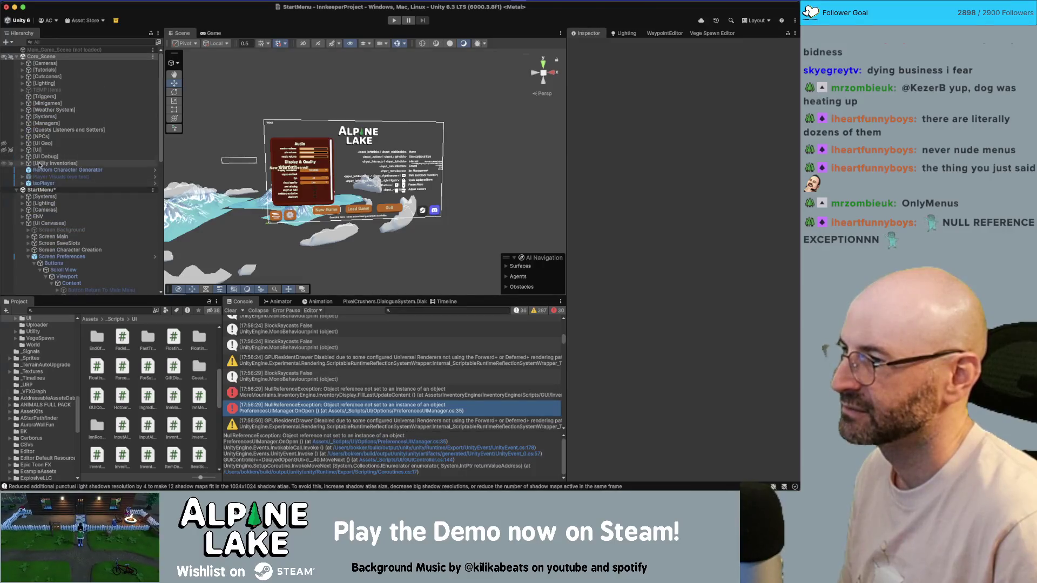
Step: Expand [Systems] and [Managers] and select LocationSystem, whose Current Location shows None
{"action": "left_click", "coordinate": [24, 123]}
{"action": "left_click", "coordinate": [24, 116]}
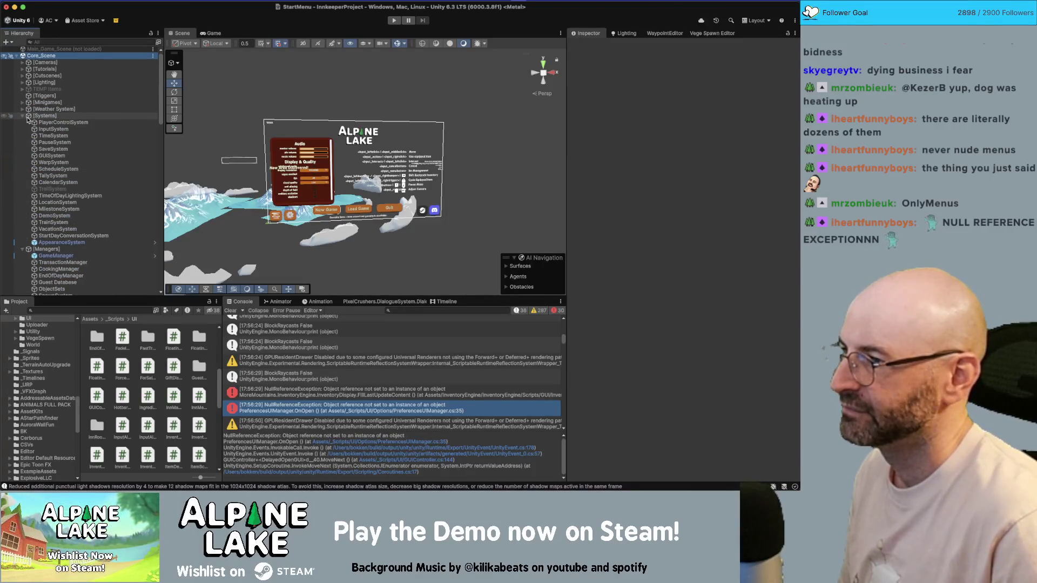
{"action": "scroll", "coordinate": [31, 123], "scroll_direction": "down", "scroll_amount": 7}
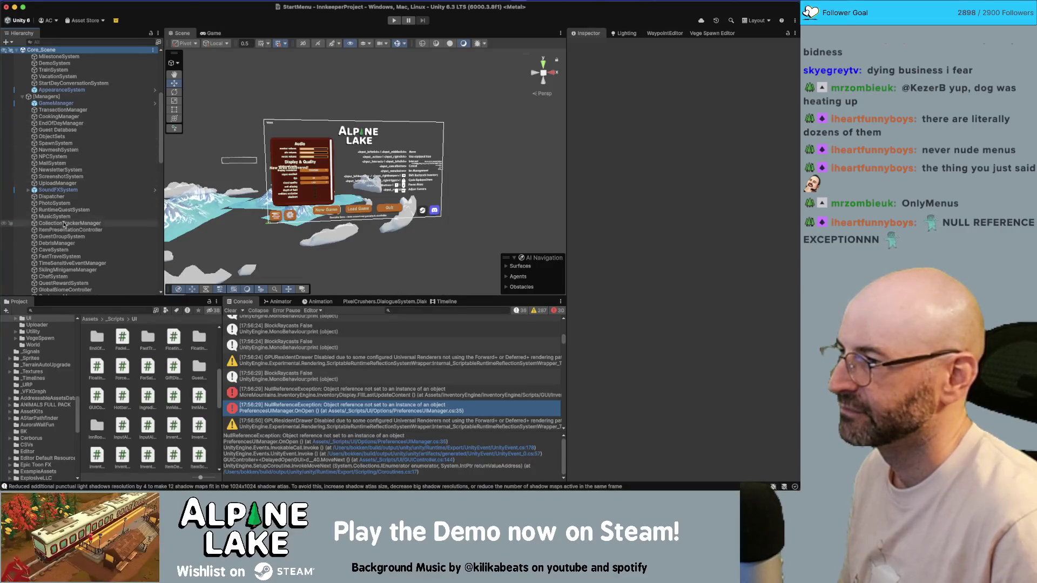
{"action": "scroll", "coordinate": [68, 221], "scroll_direction": "down", "scroll_amount": 2}
{"action": "scroll", "coordinate": [70, 162], "scroll_direction": "up", "scroll_amount": 5}
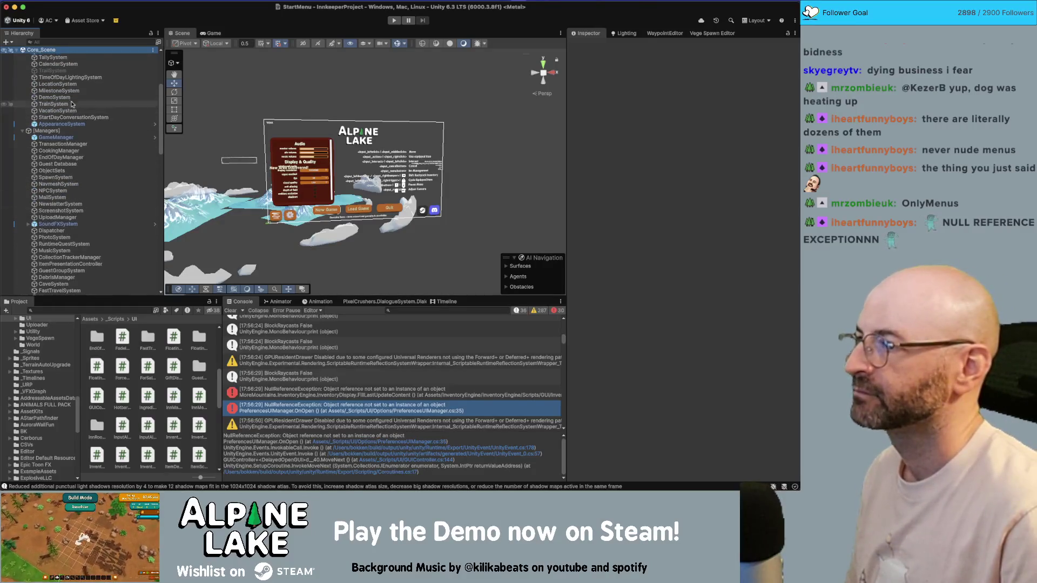
{"action": "left_click", "coordinate": [58, 84]}
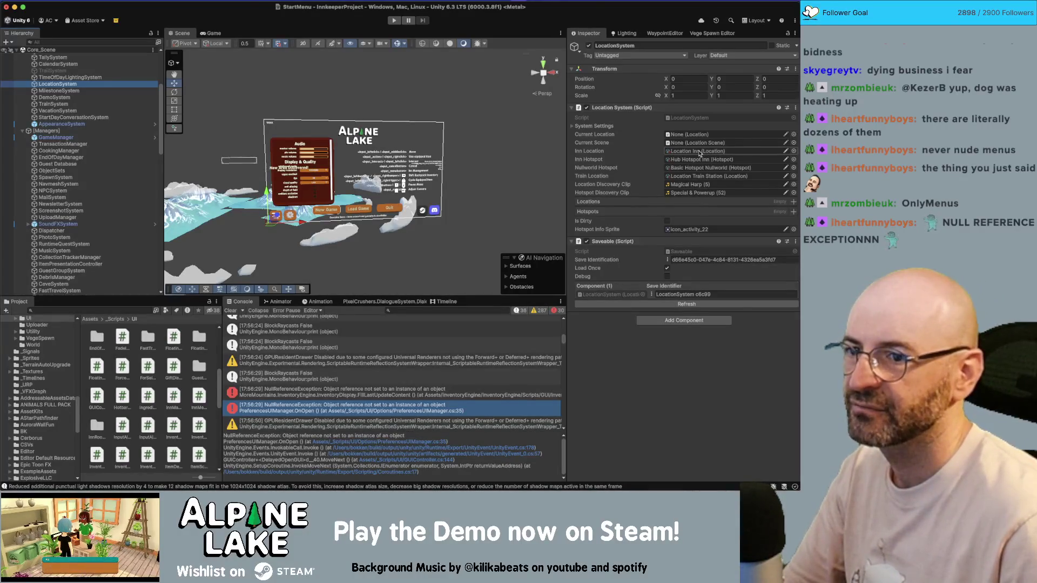
Step: In Rider, restore the current-location expression on line 35 and tidy a stray character
{"action": "key", "text": "super+Tab"}
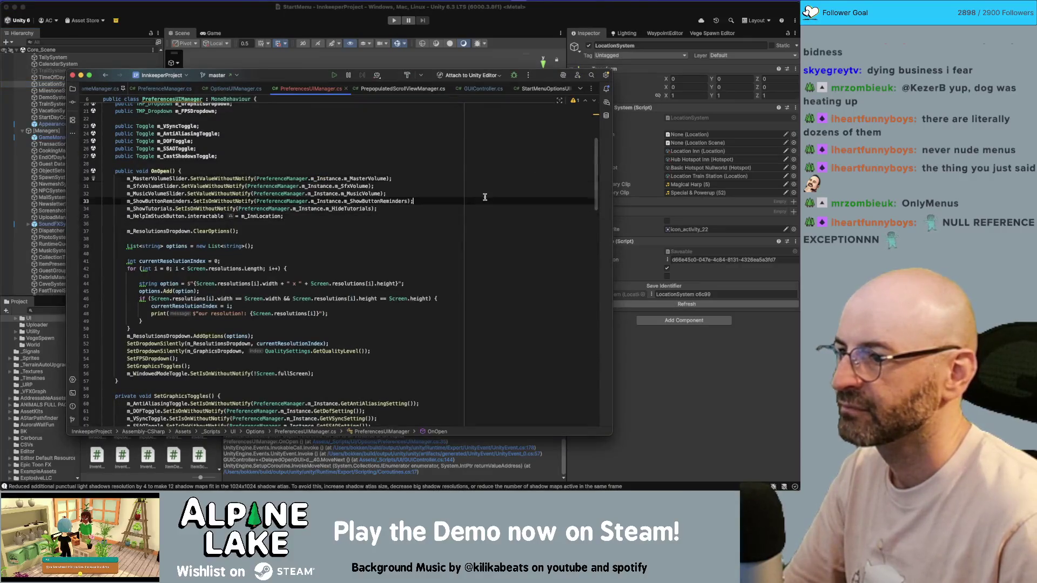
{"action": "type", "text": "LocationSystem.m_Instance.m_CurrentLocation"}
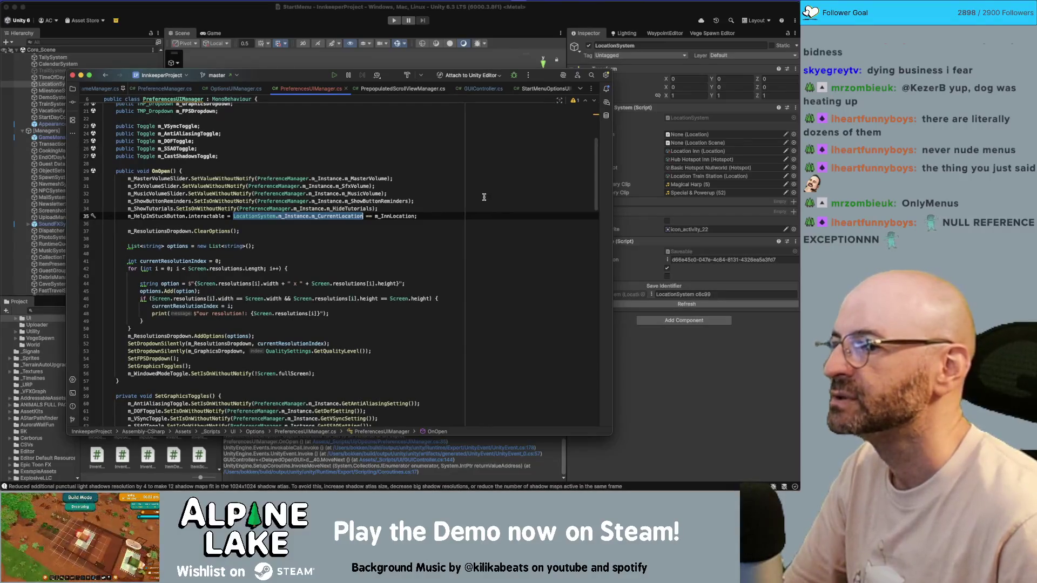
{"action": "left_click", "coordinate": [460, 214]}
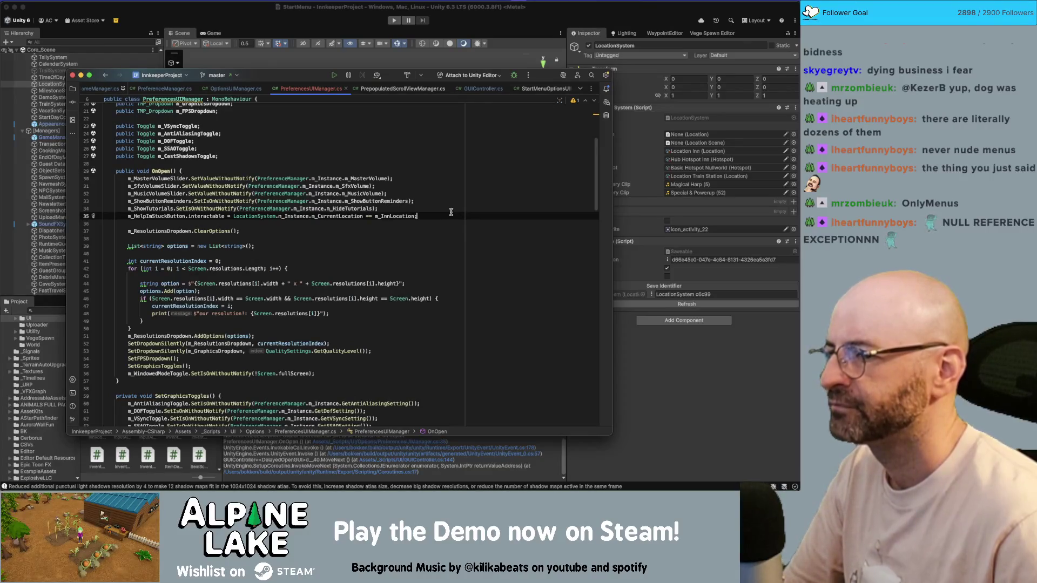
{"action": "key", "text": "alt+Left"}
{"action": "key", "text": "alt+Left"}
{"action": "key", "text": "alt+Left"}
{"action": "key", "text": "alt+Left"}
{"action": "key", "text": "alt+Left"}
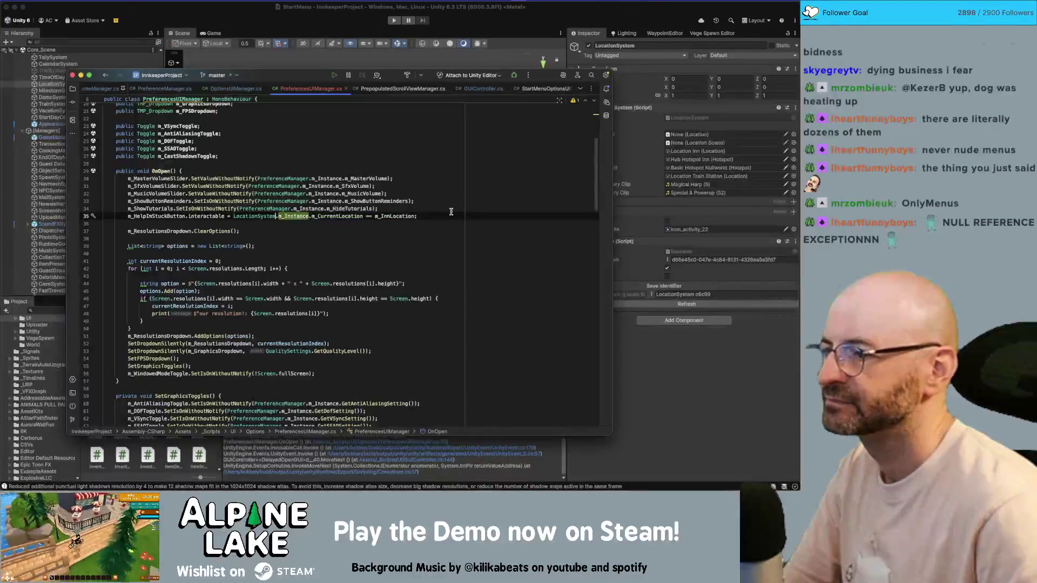
{"action": "key", "text": "alt+shift+Right"}
{"action": "key", "text": "alt+shift+Right"}
{"action": "key", "text": "alt+shift+Right"}
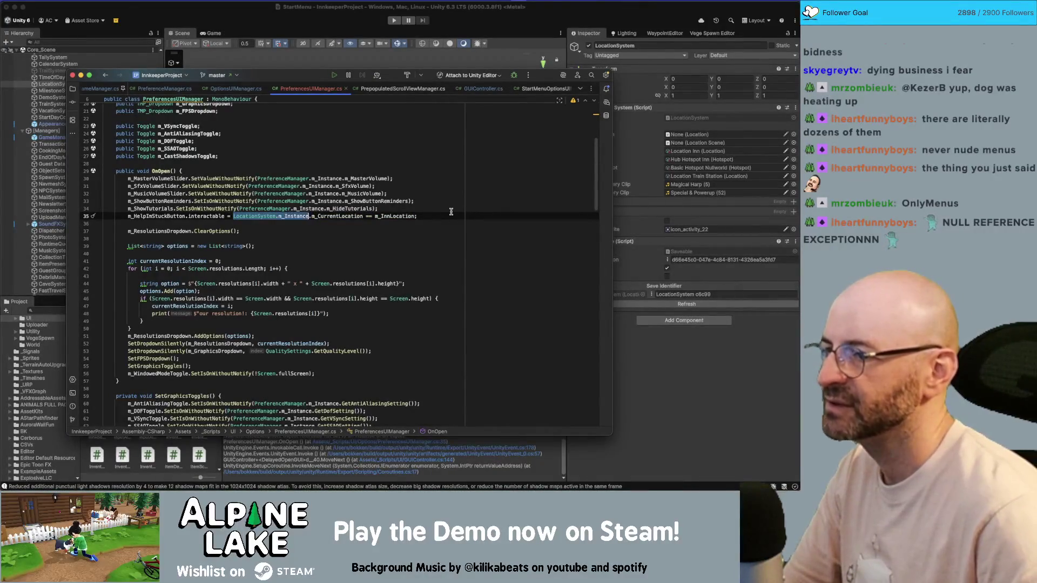
{"action": "key", "text": "BackSpace"}
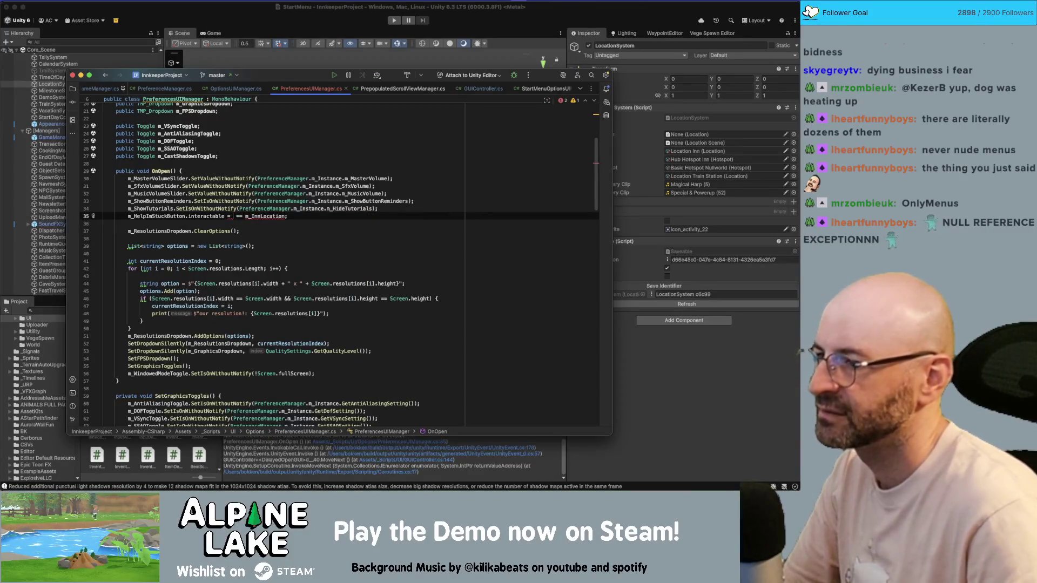
{"action": "key", "text": "ctrl+z"}
{"action": "left_click", "coordinate": [369, 216]}
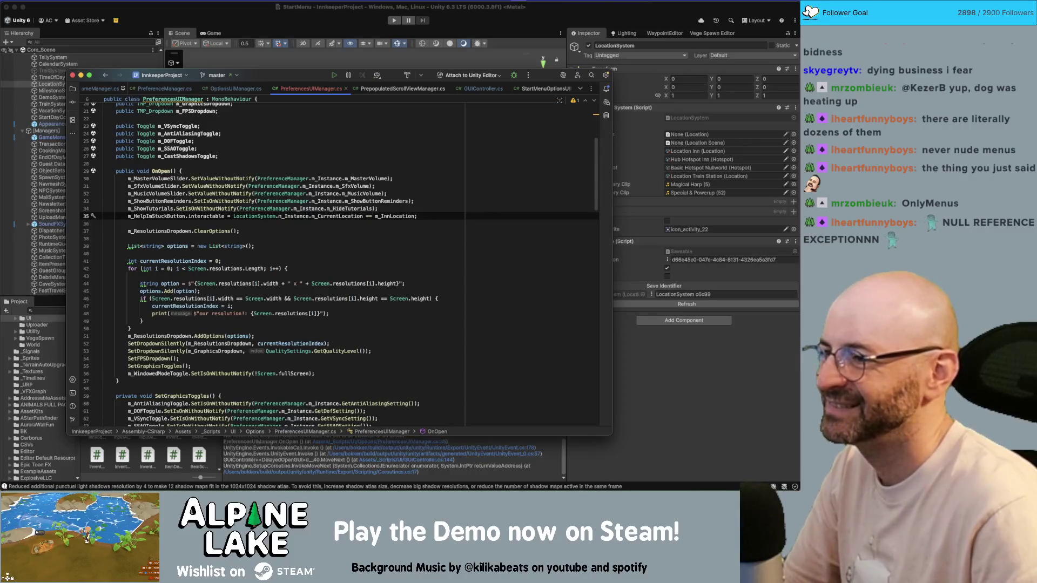
{"action": "key", "text": "Delete"}
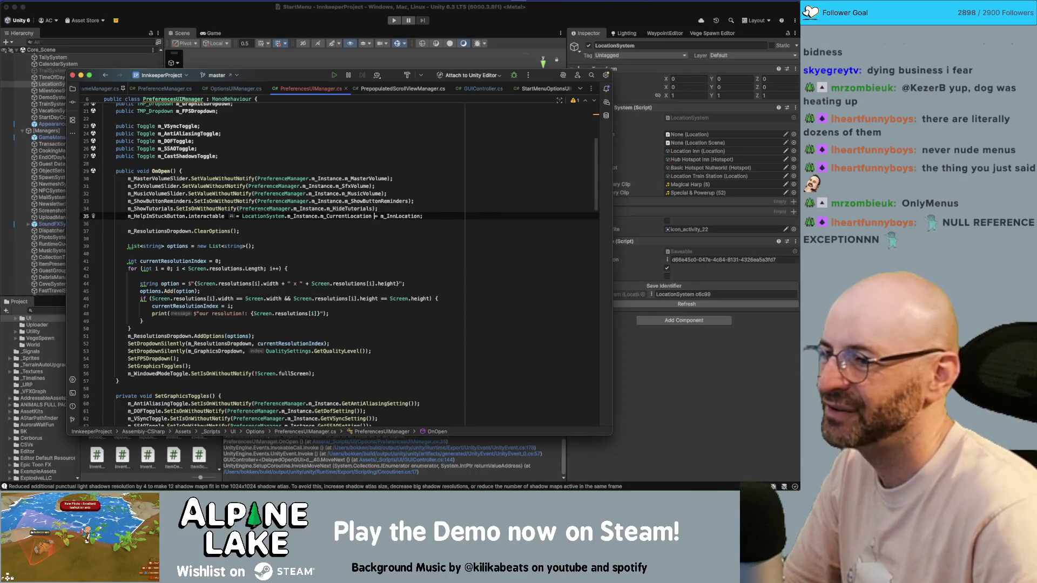
Step: Move the current-location expression from line 35 onto a new line 36
{"action": "key", "text": "alt+Up"}
{"action": "key", "text": "alt+Up"}
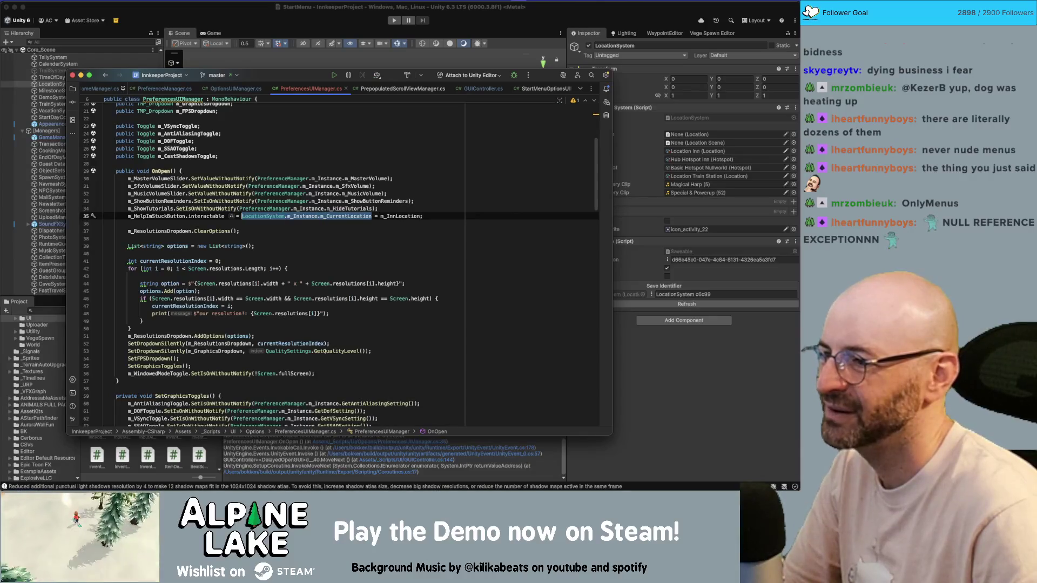
{"action": "key", "text": "BackSpace"}
{"action": "key", "text": "BackSpace"}
{"action": "key", "text": "BackSpace"}
{"action": "key", "text": "BackSpace"}
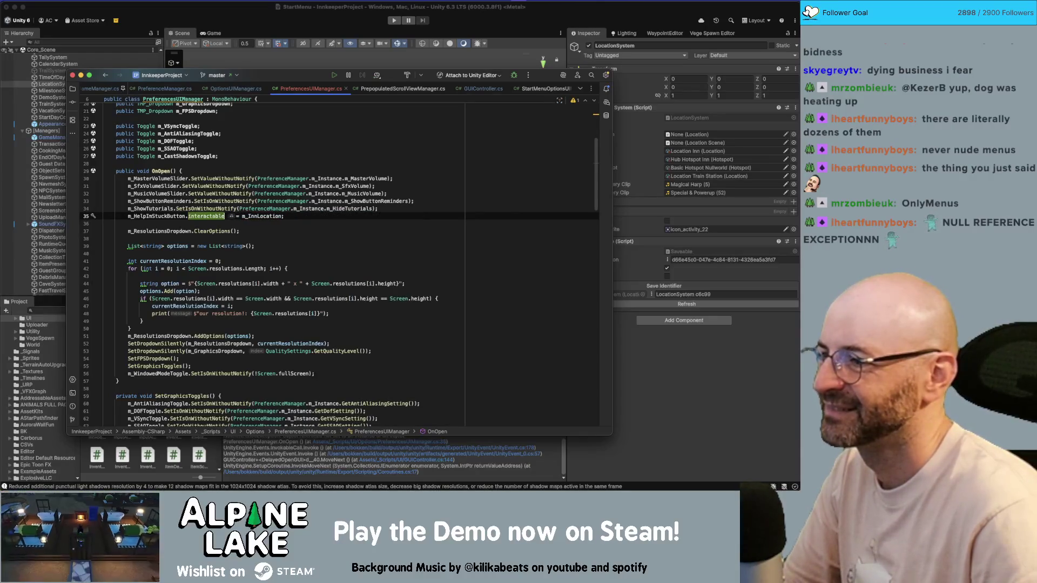
{"action": "key", "text": "shift+Return"}
{"action": "type", "text": "LocationSystem.m_Instance.m_CurrentLocation"}
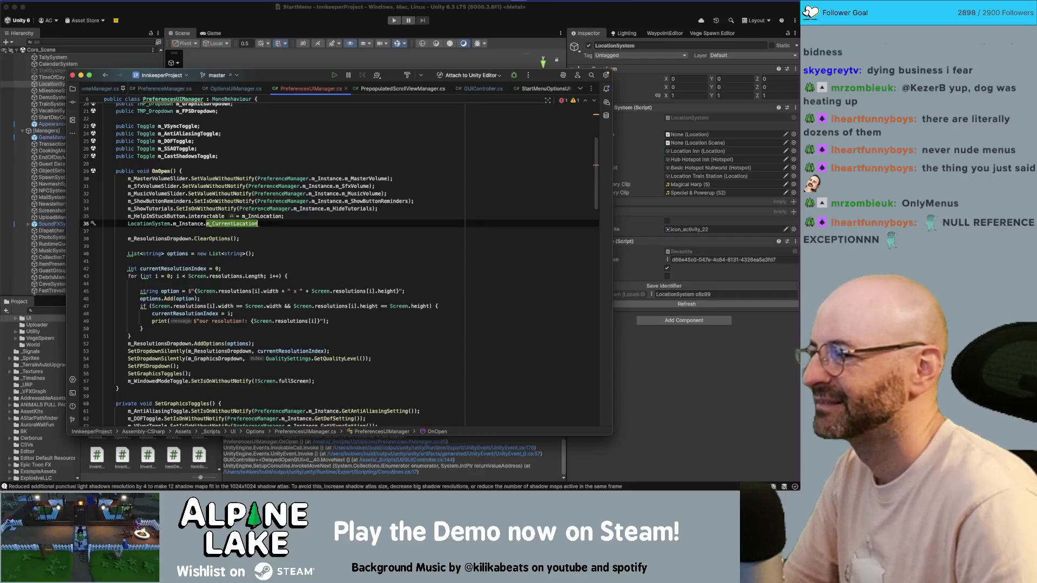
Step: Wrap it in if (LocationSystem.m_Instance != null) assigning m_CurrentLocation = m_InnLocation
{"action": "key", "text": "Home"}
{"action": "type", "text": "if("}
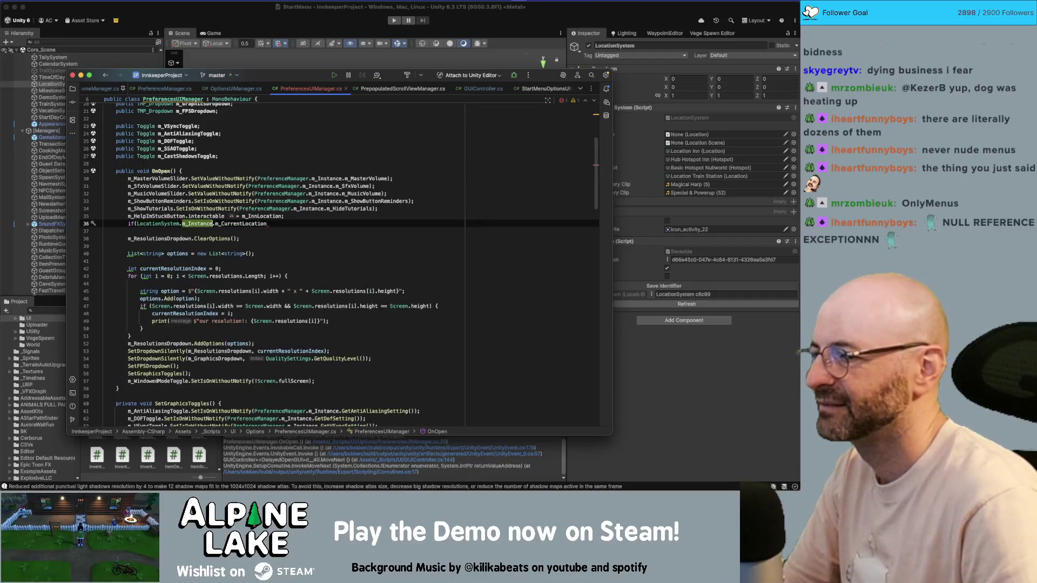
{"action": "type", "text": " != null)"}
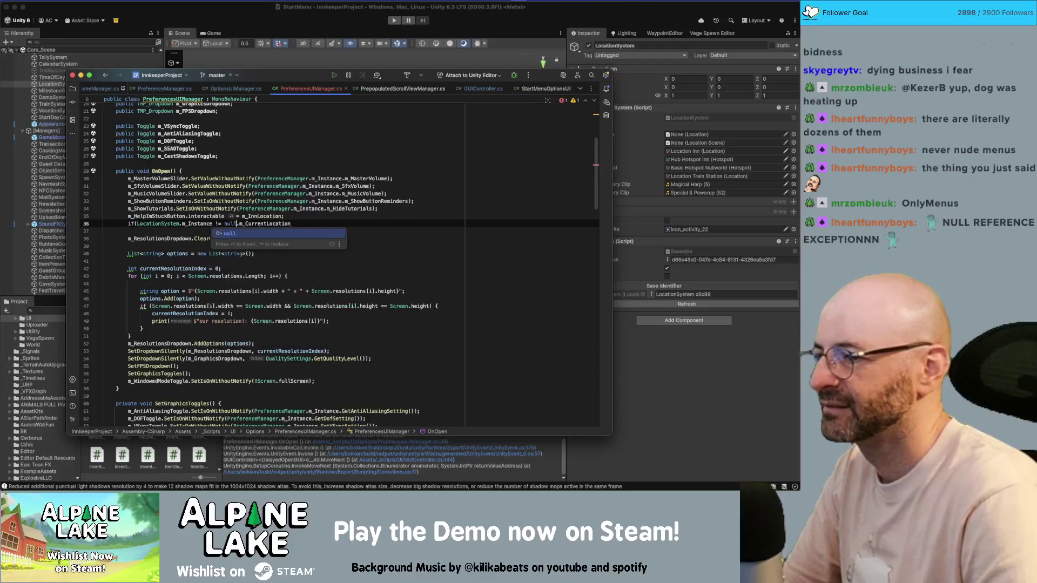
{"action": "type", "text": "{"}
{"action": "key", "text": "Return"}
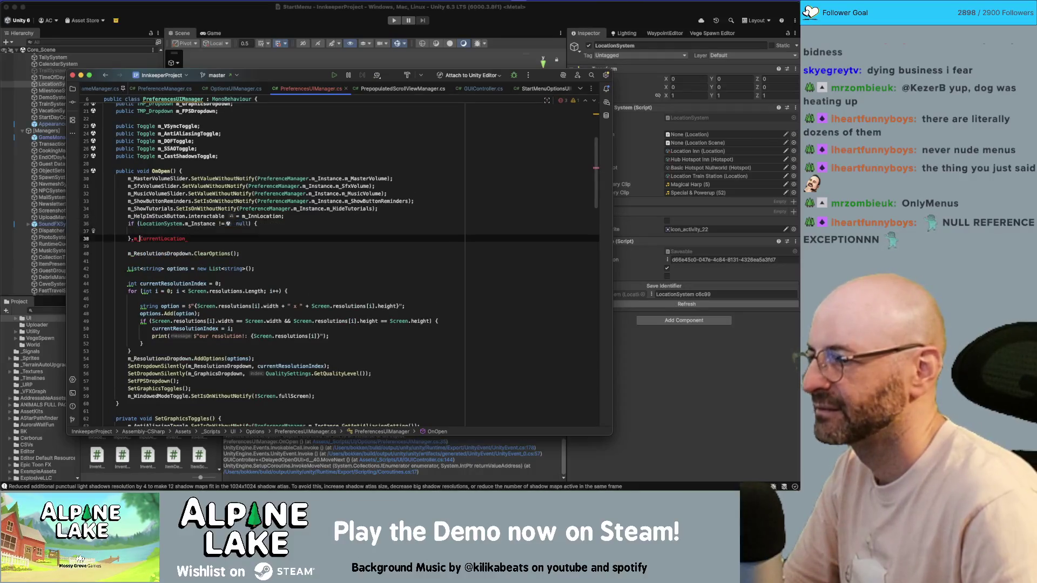
{"action": "key", "text": "Up"}
{"action": "type", "text": "LocationSystem.m_Instance.m_CurrentLocation"}
{"action": "key", "text": "Down"}
{"action": "key", "text": "shift+End"}
{"action": "key", "text": "BackSpace"}
{"action": "key", "text": "Up"}
{"action": "key", "text": "End"}
{"action": "type", "text": "= "}
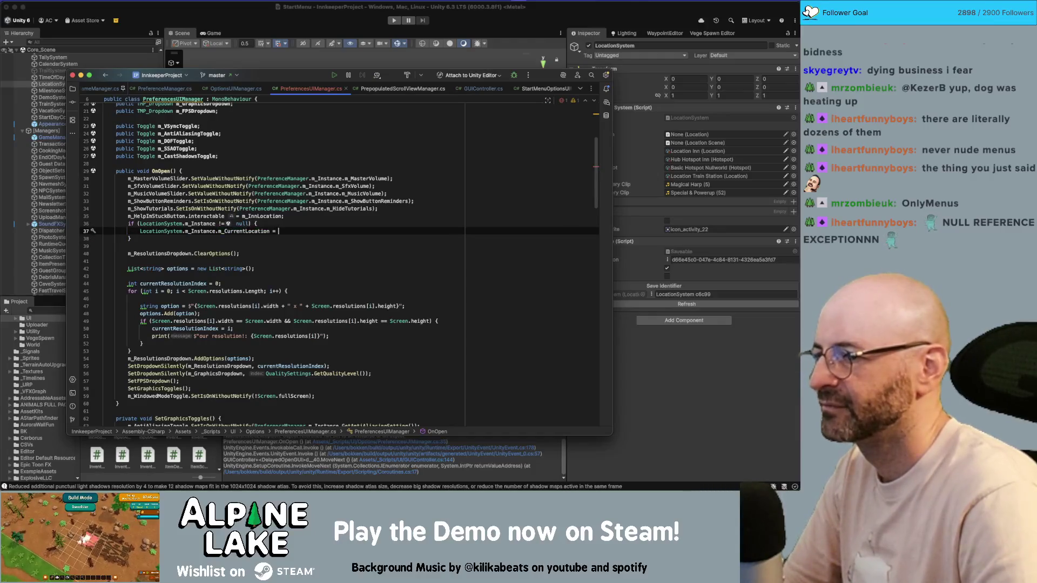
{"action": "type", "text": "m_Inn"}
{"action": "key", "text": "Return"}
{"action": "type", "text": ";"}
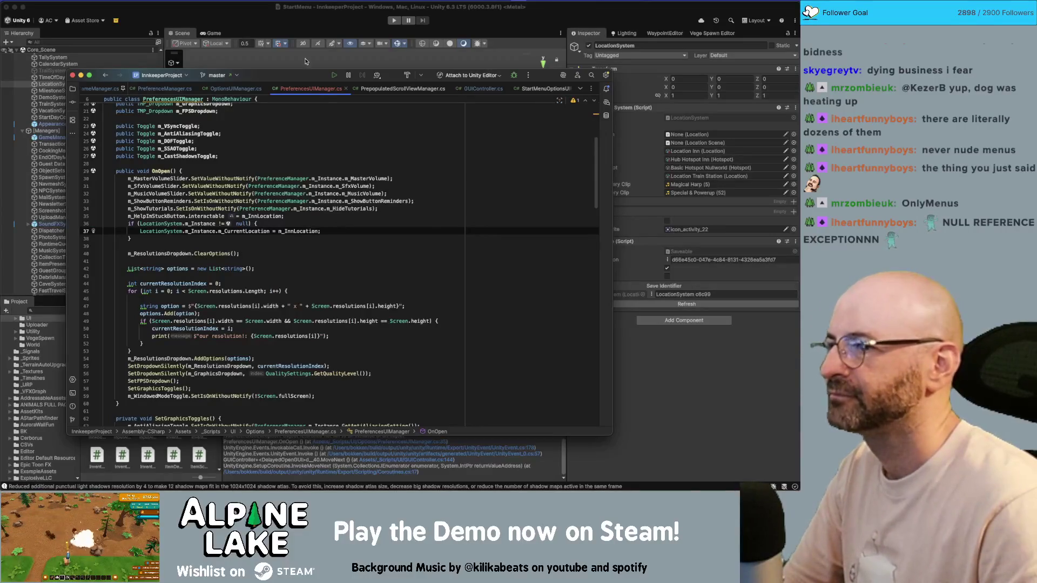
{"action": "left_click", "coordinate": [303, 31]}
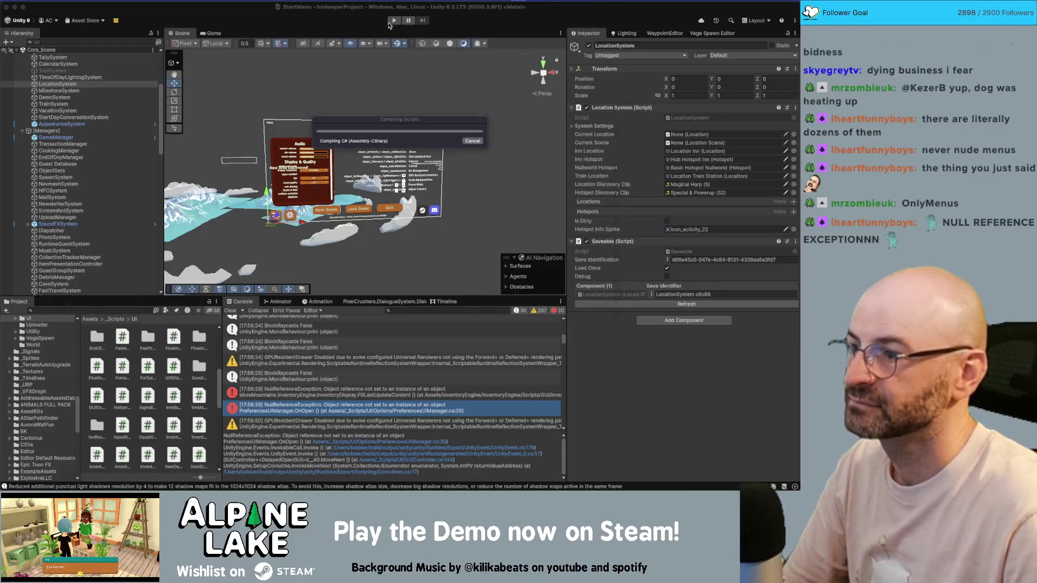
Step: After Unity recompiles, return to Rider and select the m_CurrentLocation field name
{"action": "key", "text": "super+Tab"}
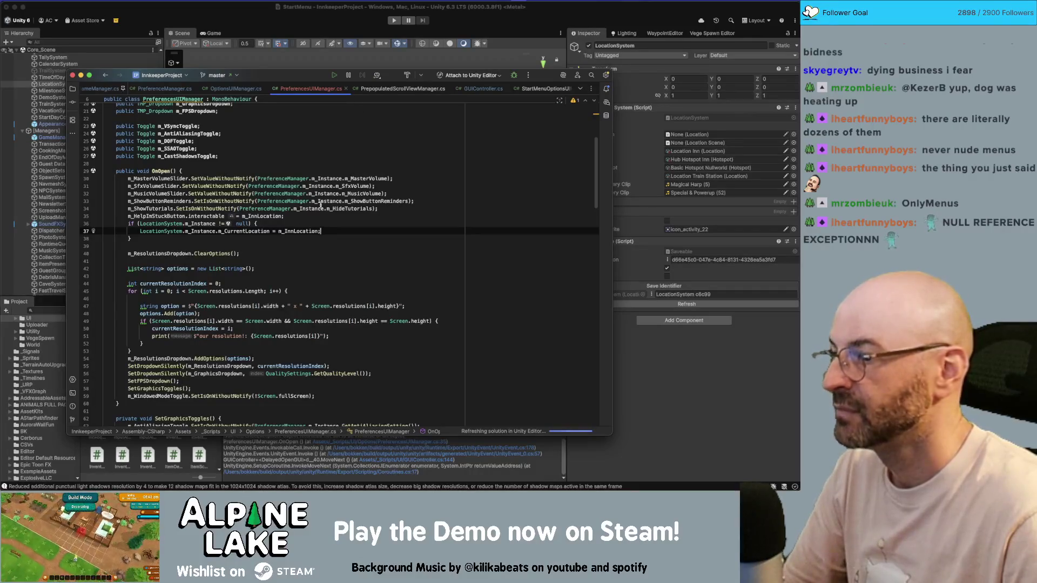
{"action": "double_click", "coordinate": [271, 231]}
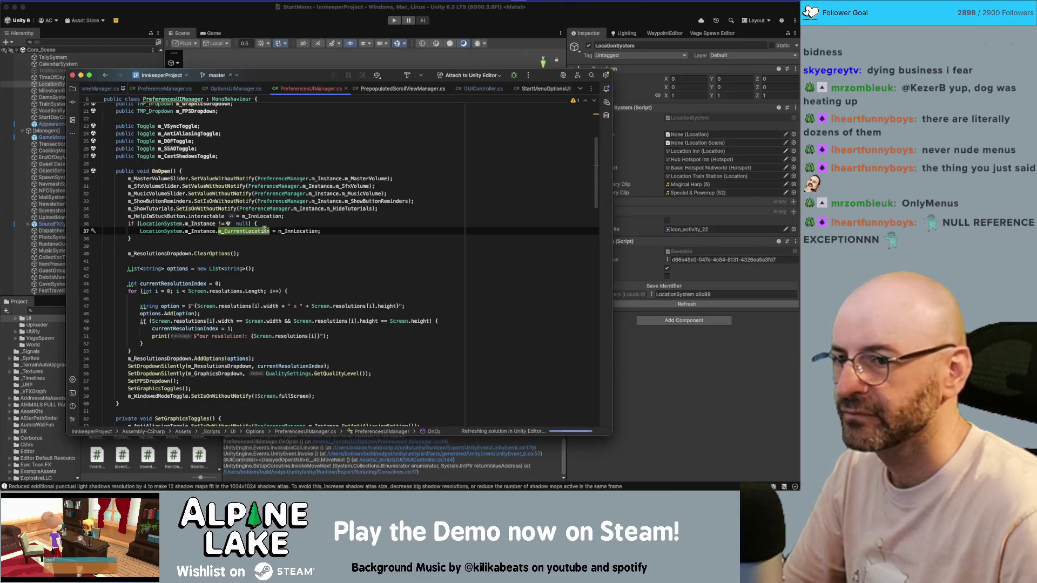
Step: Check where m_InnLocation is used, briefly commenting out and restoring the guarded assignment block
{"action": "left_click", "coordinate": [237, 243]}
{"action": "left_click", "coordinate": [238, 231]}
{"action": "left_click", "coordinate": [318, 231]}
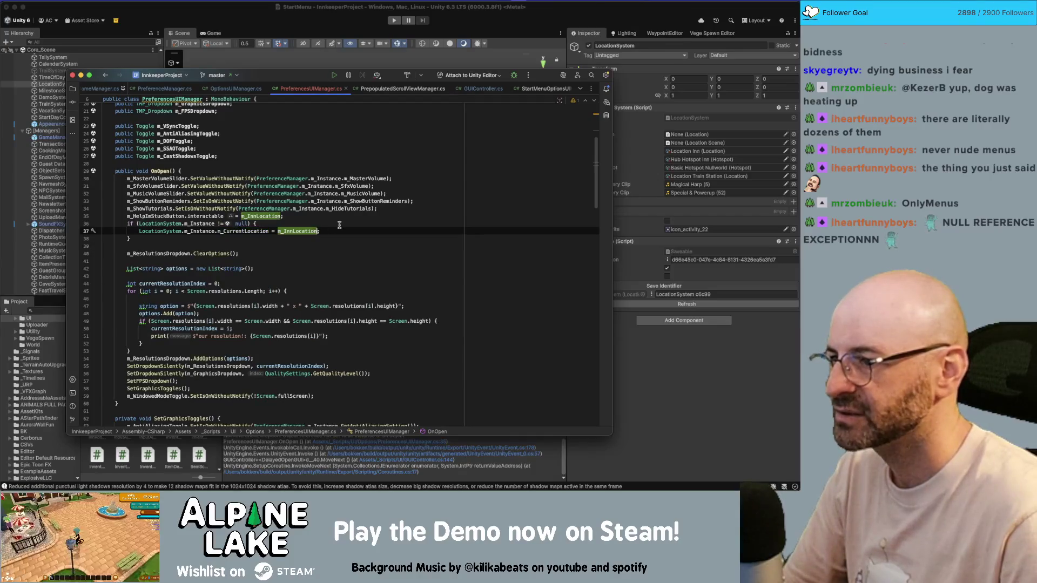
{"action": "key", "text": "alt+Up"}
{"action": "key", "text": "alt+Up"}
{"action": "key", "text": "alt+Up"}
{"action": "key", "text": "super+slash"}
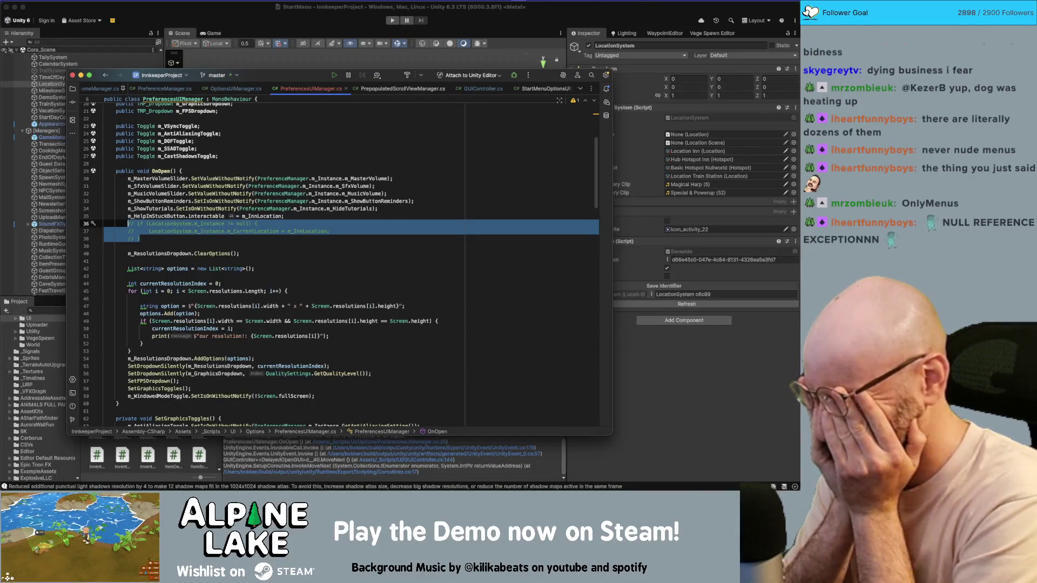
{"action": "key", "text": "super+slash"}
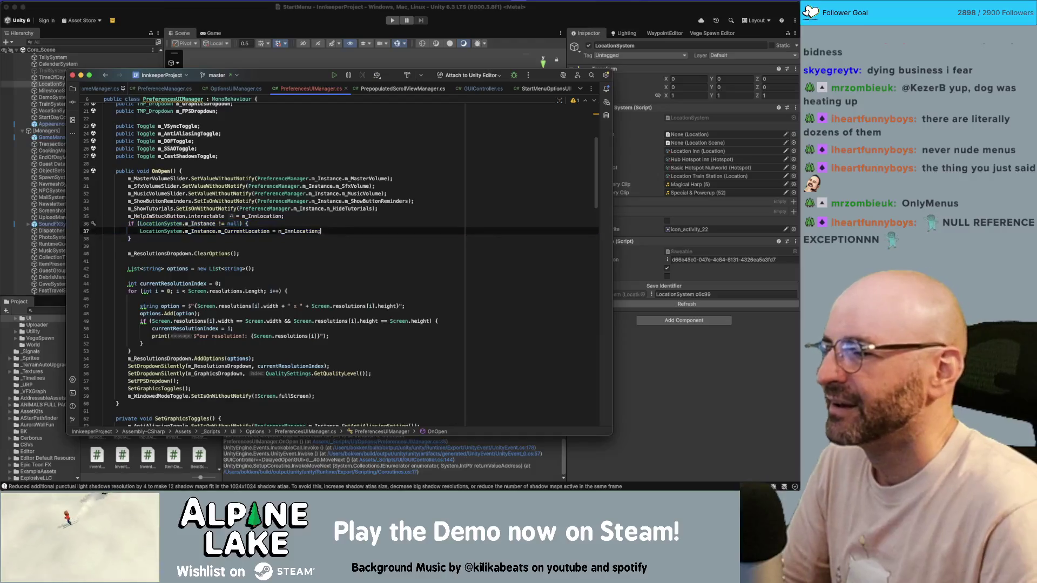
Step: Delete the null-check block and make line 35 compare LocationSystem.m_Instance.m_CurrentLocation with m_InnLocation
{"action": "key", "text": "super+BackSpace"}
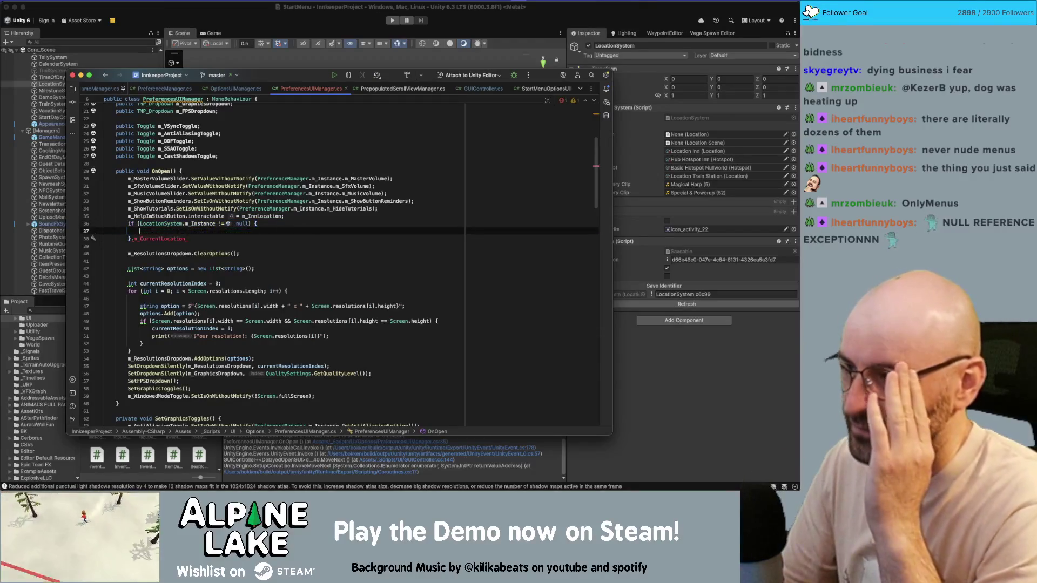
{"action": "key", "text": "super+BackSpace"}
{"action": "key", "text": "super+BackSpace"}
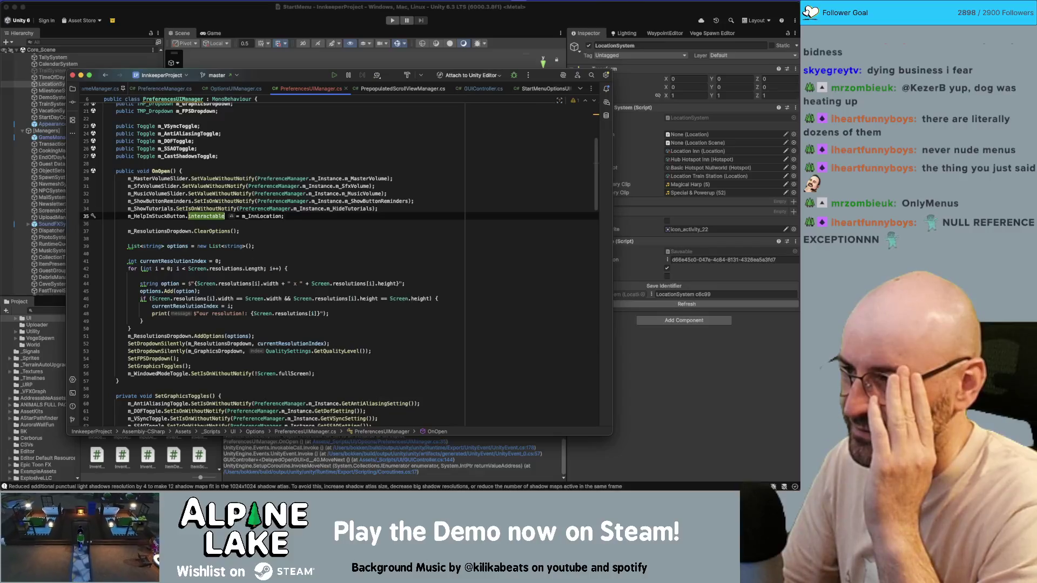
{"action": "type", "text": "LocationSystem.m_Instance.m_CurrentLocation"}
{"action": "type", "text": "!="}
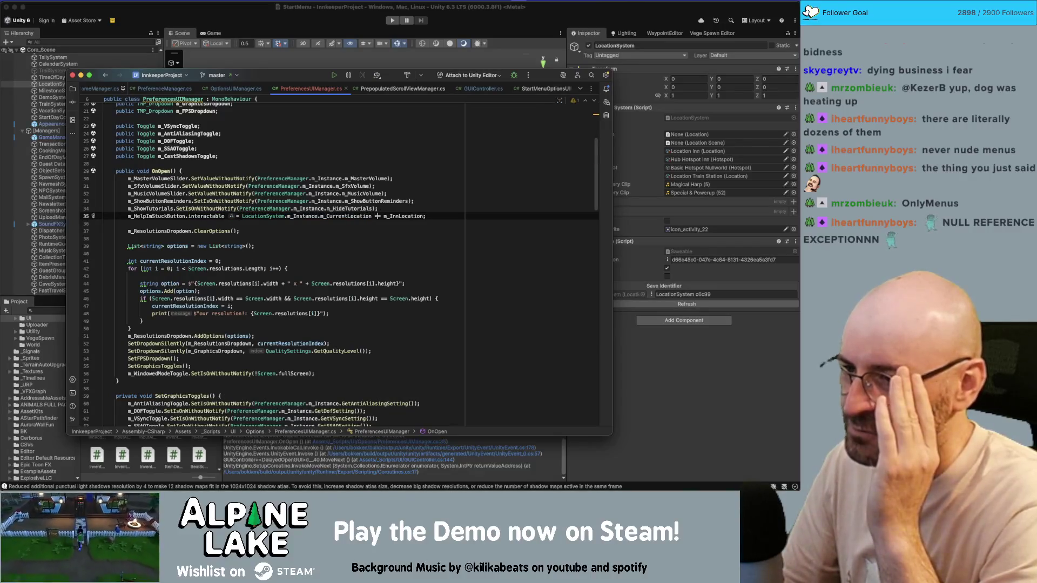
{"action": "left_click", "coordinate": [369, 208]}
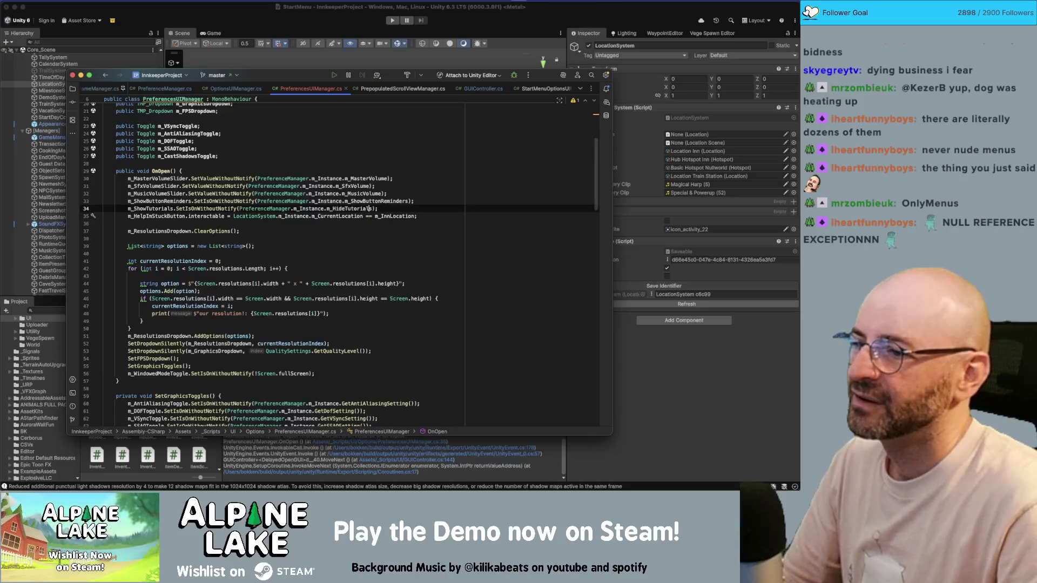
Step: Add a comment saying the button is enabled only if the current location is the inn location
{"action": "key", "text": "shift+Return"}
{"action": "type", "text": "// THIS SETS"}
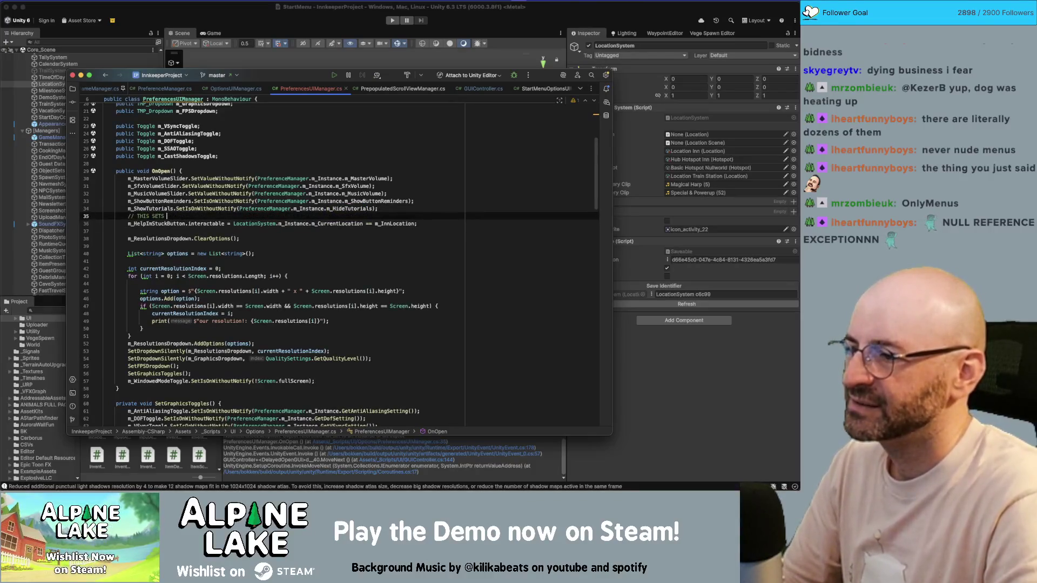
{"action": "type", "text": "THE "}
{"action": "type", "text": "'S"}
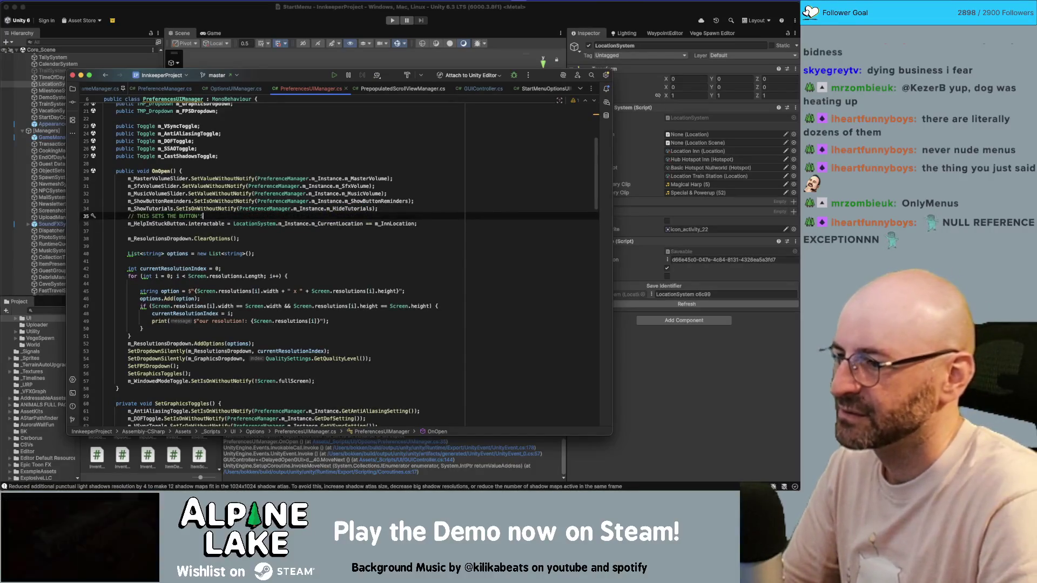
{"action": "type", "text": "ABL"}
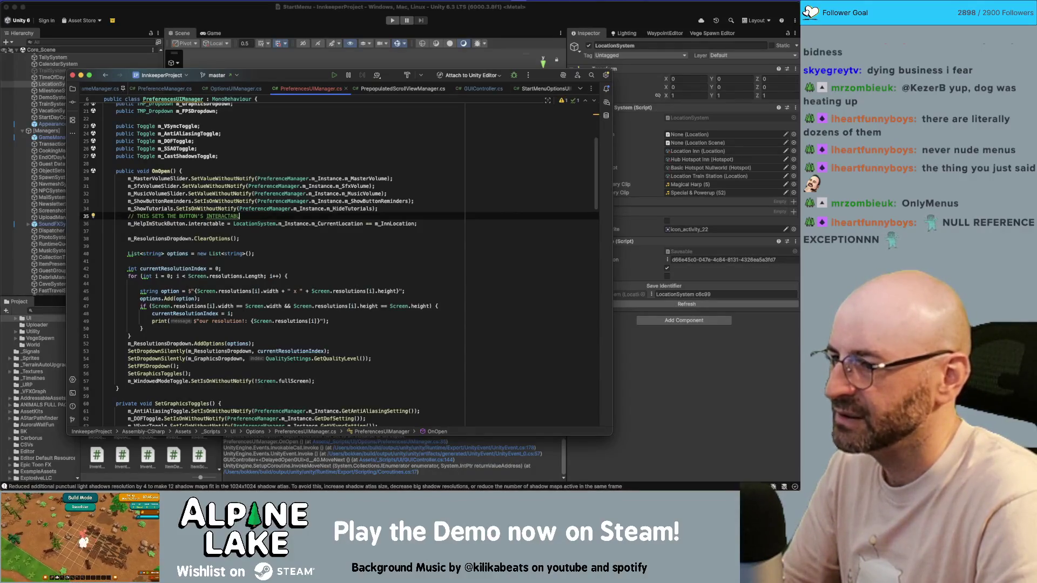
{"action": "type", "text": "EITY ONLY IF WE"}
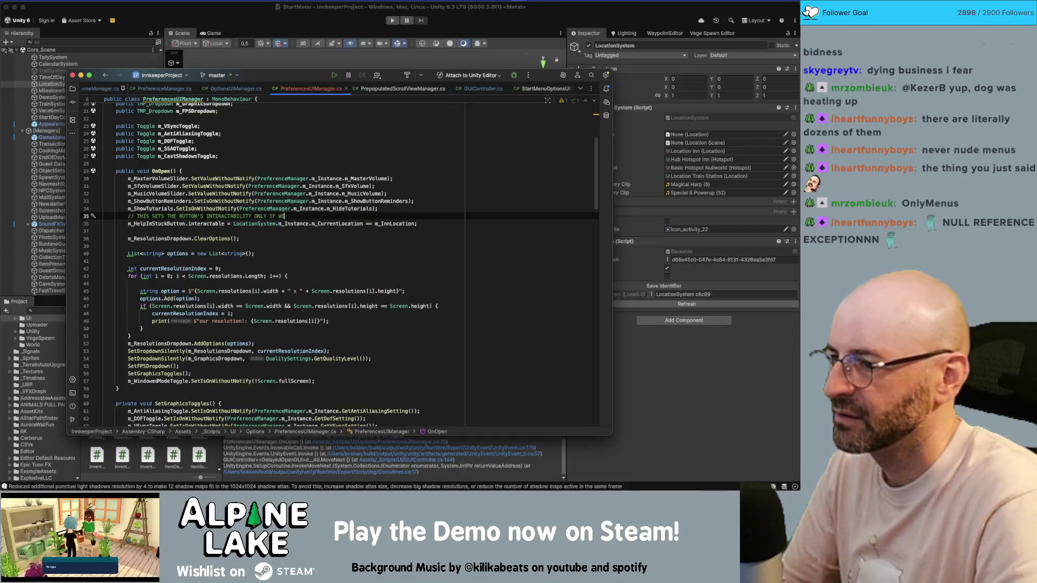
{"action": "key", "text": "BackSpace"}
{"action": "key", "text": "BackSpace"}
{"action": "key", "text": "BackSpace"}
{"action": "type", "text": "RRENT "}
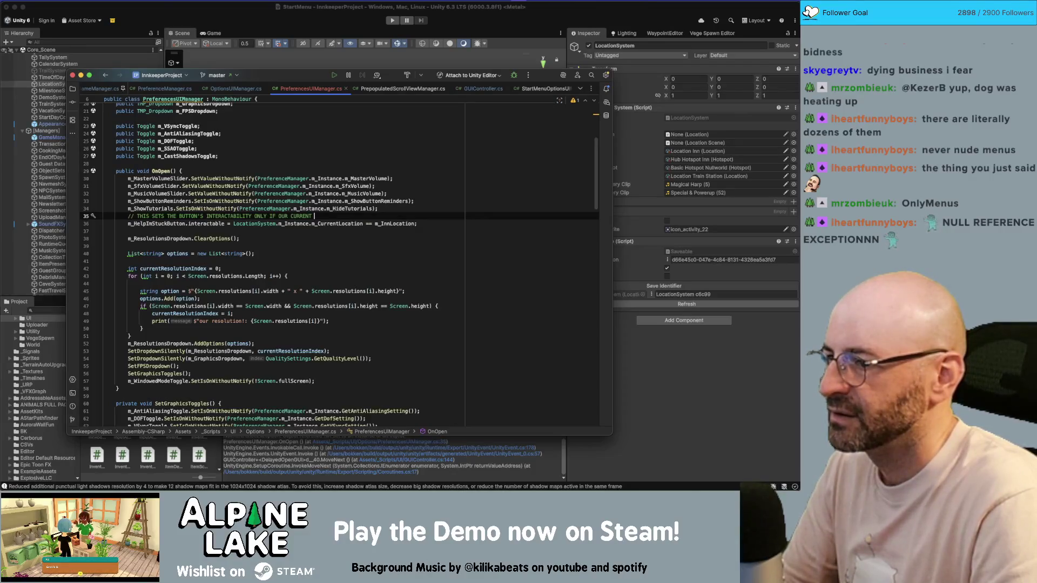
{"action": "type", "text": "LOCATION IS "}
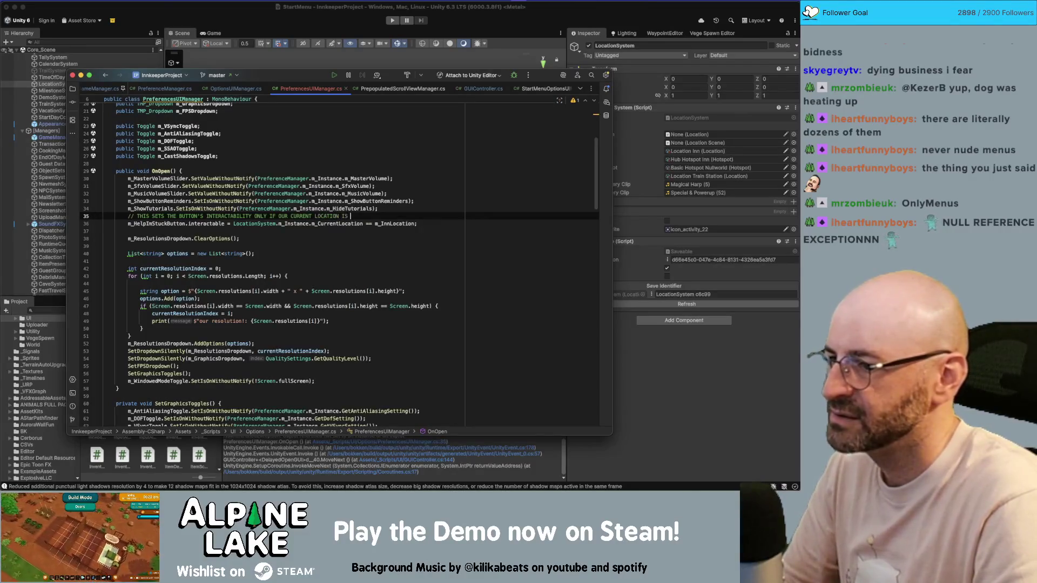
{"action": "type", "text": "THE INN LOCATION"}
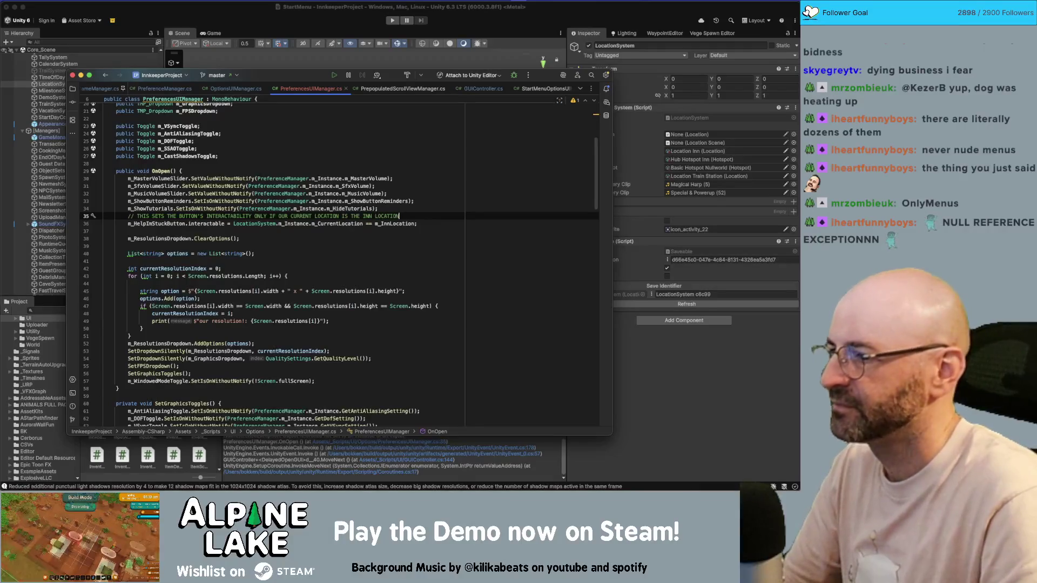
{"action": "key", "text": "Home"}
{"action": "key", "text": "Return"}
{"action": "key", "text": "End"}
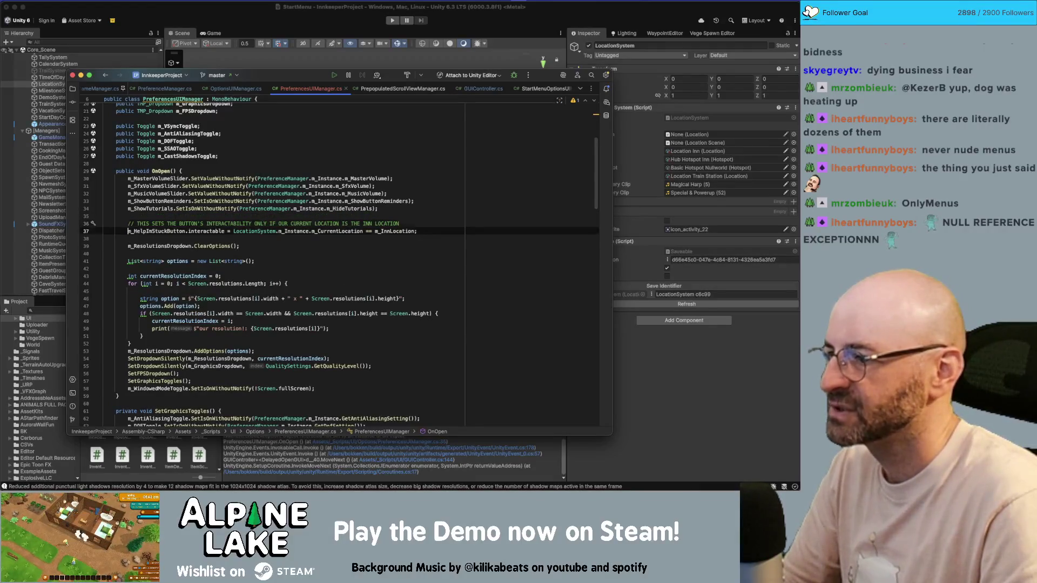
{"action": "key", "text": "Return"}
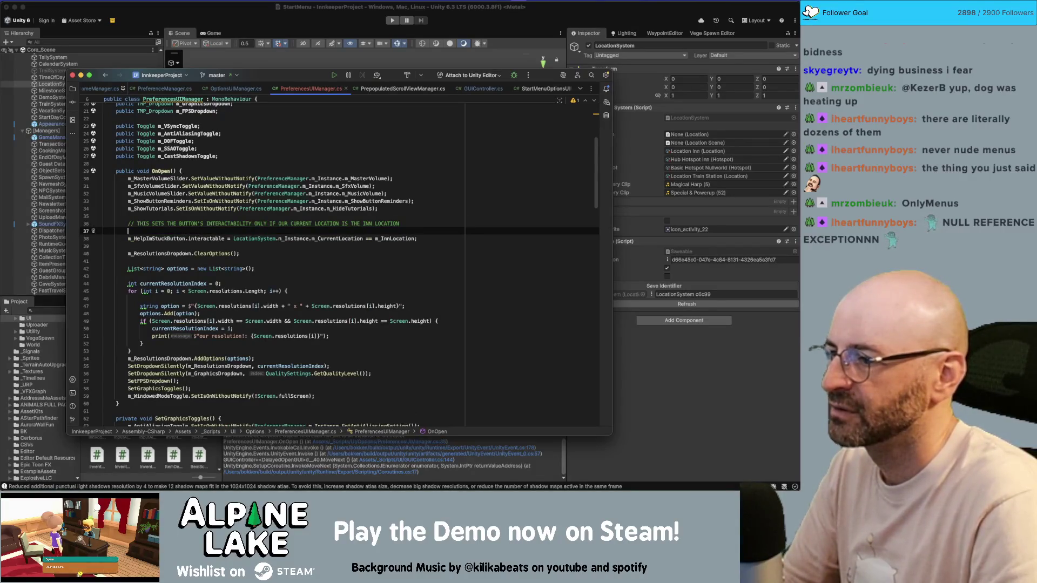
Step: Wrap the button line in an if (LocationSystem.m_Instance != null) block
{"action": "type", "text": "if(LocationSyst"}
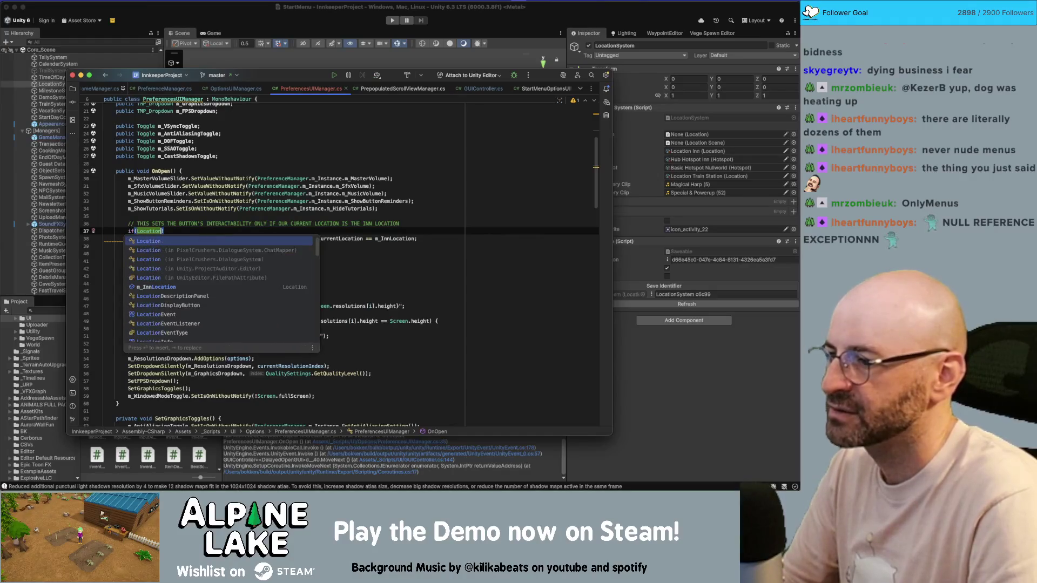
{"action": "key", "text": "Return"}
{"action": "type", "text": ".m_Instance == n"}
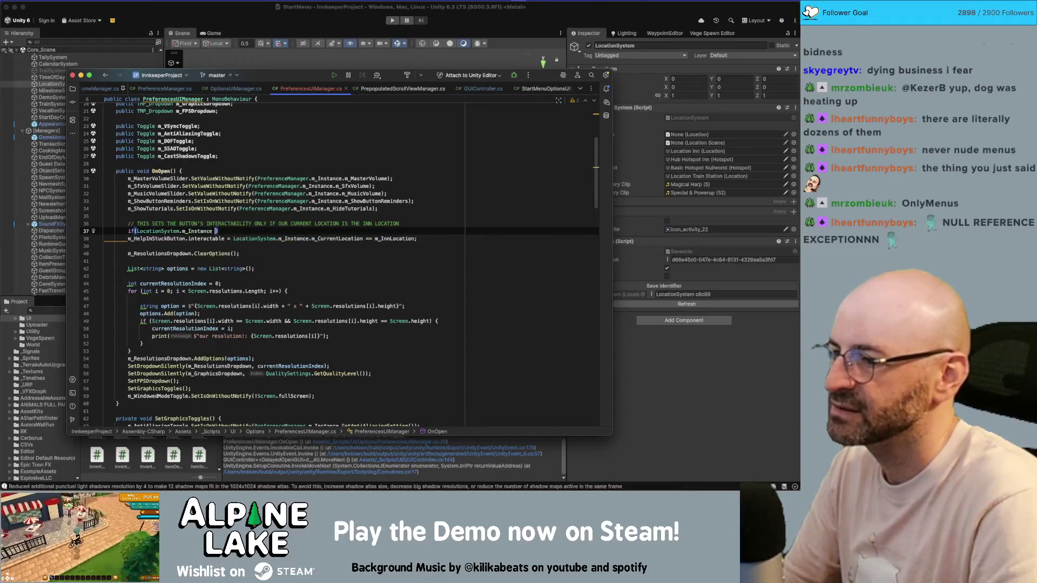
{"action": "type", "text": "ull"}
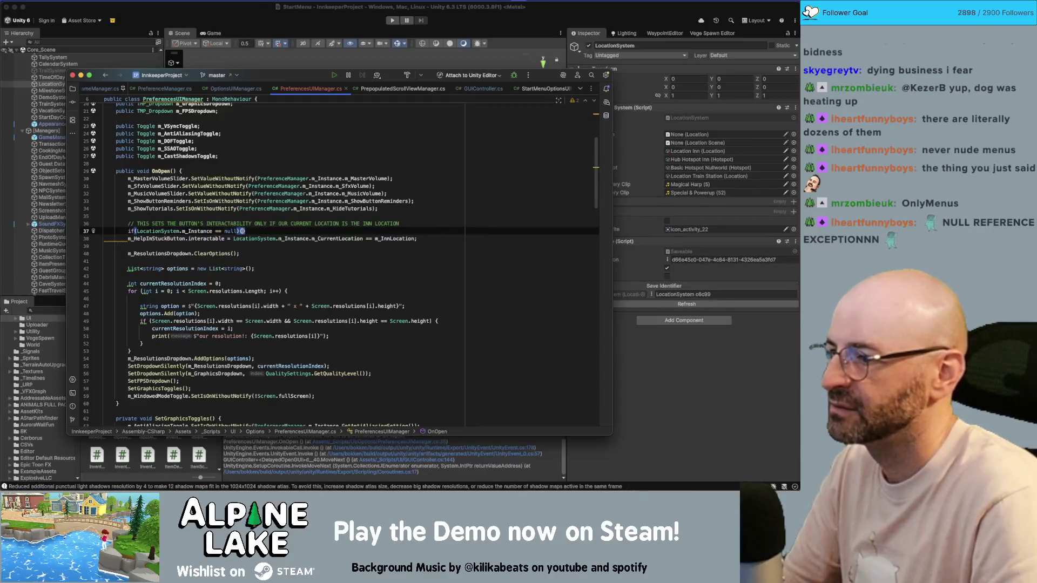
{"action": "key", "text": "Return"}
{"action": "key", "text": "Down"}
{"action": "key", "text": "Down"}
{"action": "key", "text": "alt+shift+Up"}
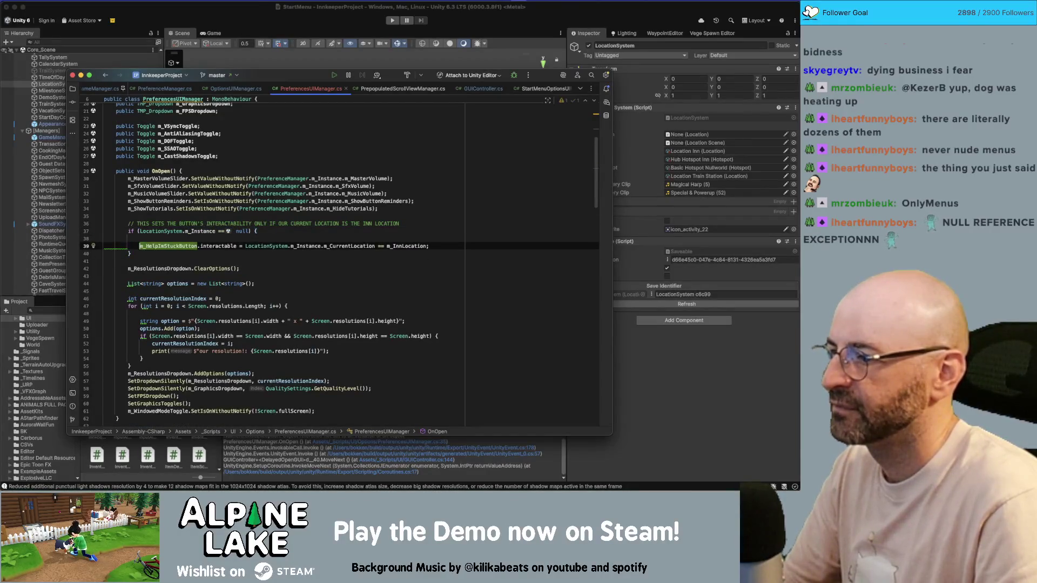
{"action": "key", "text": "Up"}
{"action": "key", "text": "BackSpace"}
{"action": "key", "text": "Delete"}
{"action": "type", "text": "!"}
{"action": "key", "text": "End"}
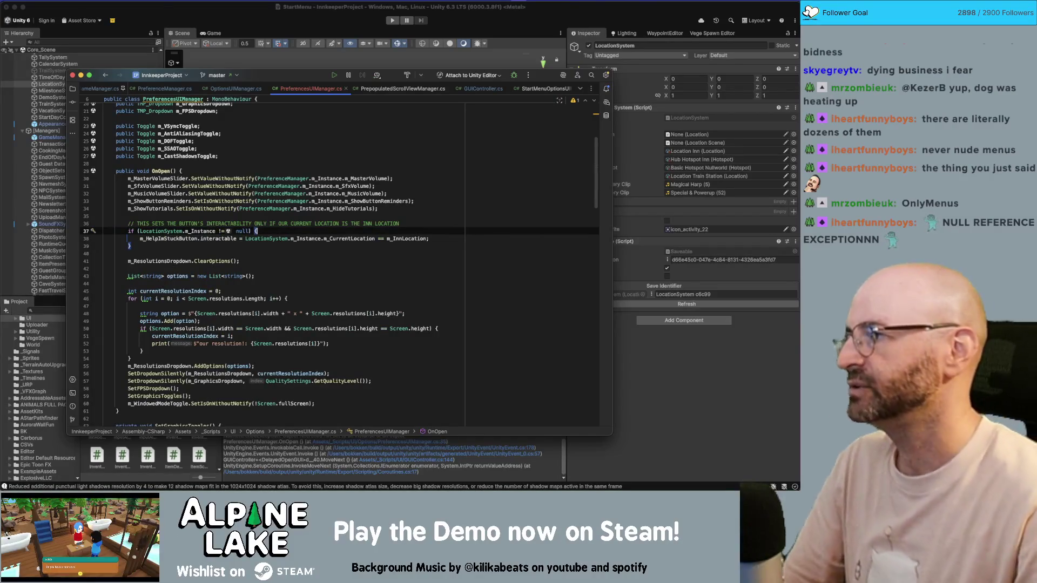
Step: Add m_HelpImStuckButton.gameObject.activeSelf to the if condition
{"action": "left_click", "coordinate": [324, 238]}
{"action": "left_click", "coordinate": [318, 251]}
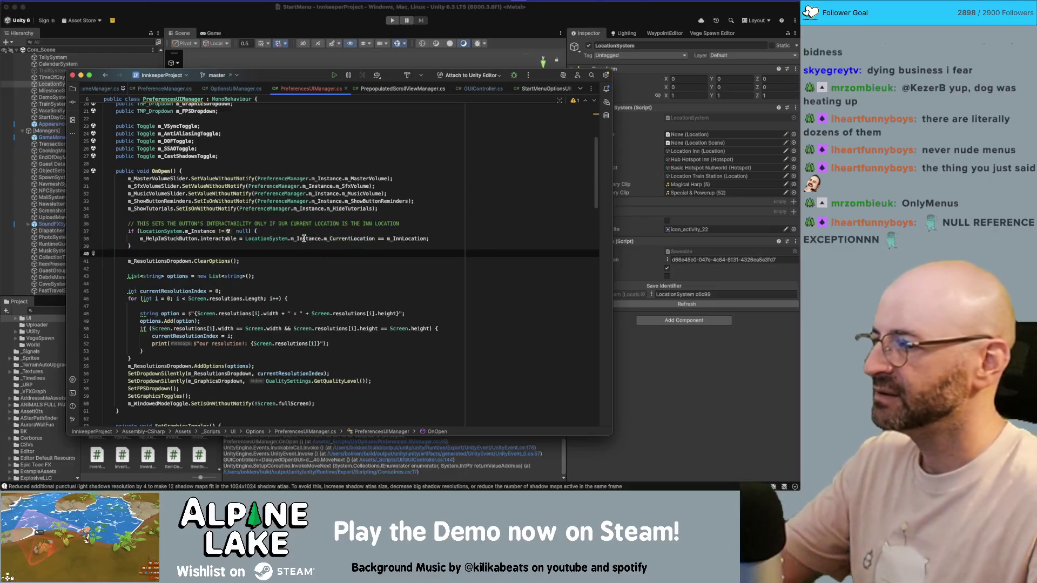
{"action": "left_click", "coordinate": [284, 230]}
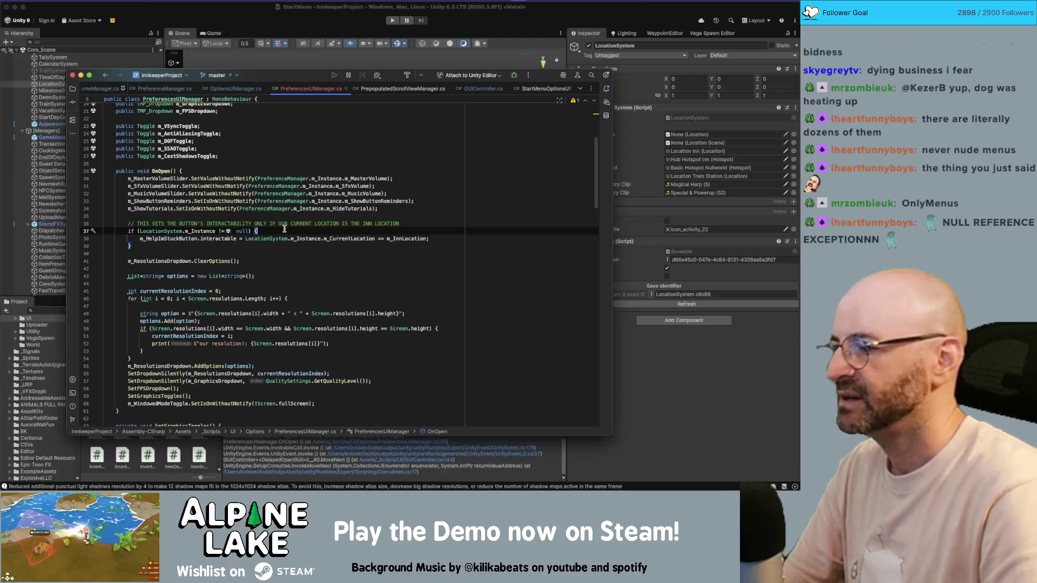
{"action": "key", "text": "Left"}
{"action": "key", "text": "Left"}
{"action": "key", "text": "Left"}
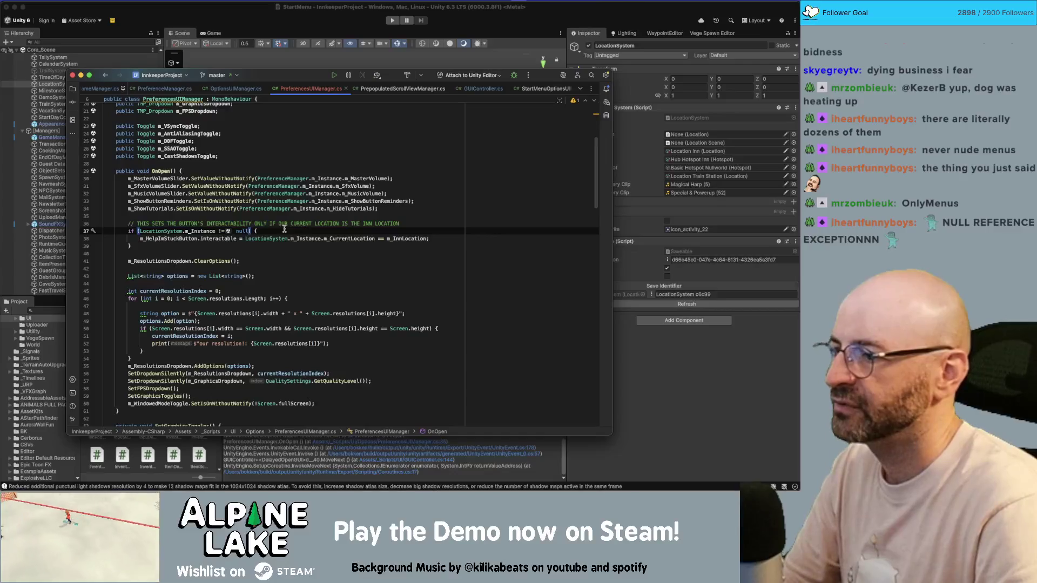
{"action": "type", "text": " && m_Help"}
{"action": "key", "text": "Return"}
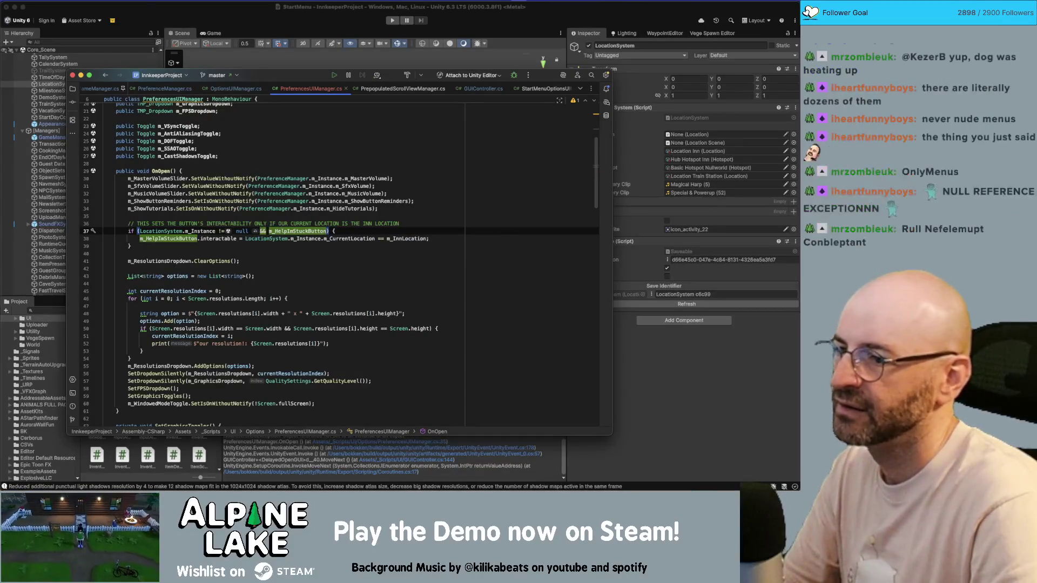
{"action": "type", "text": "."}
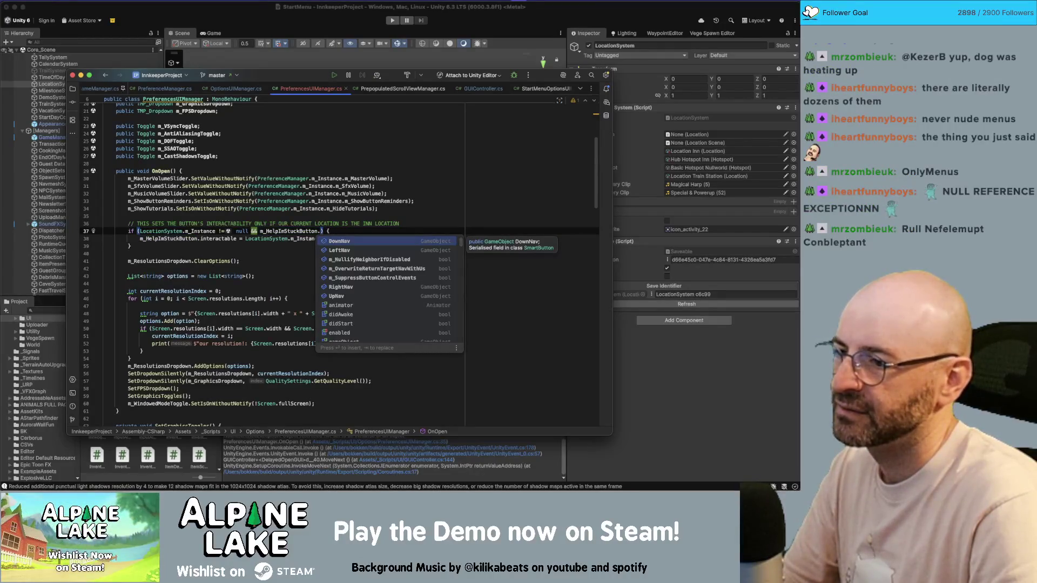
{"action": "type", "text": "ac"}
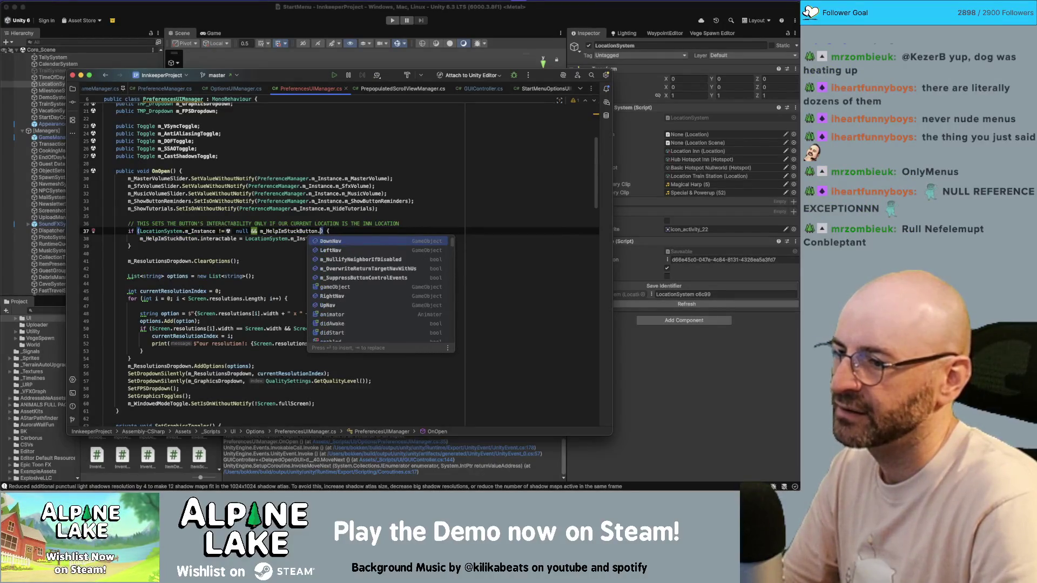
{"action": "type", "text": "tive"}
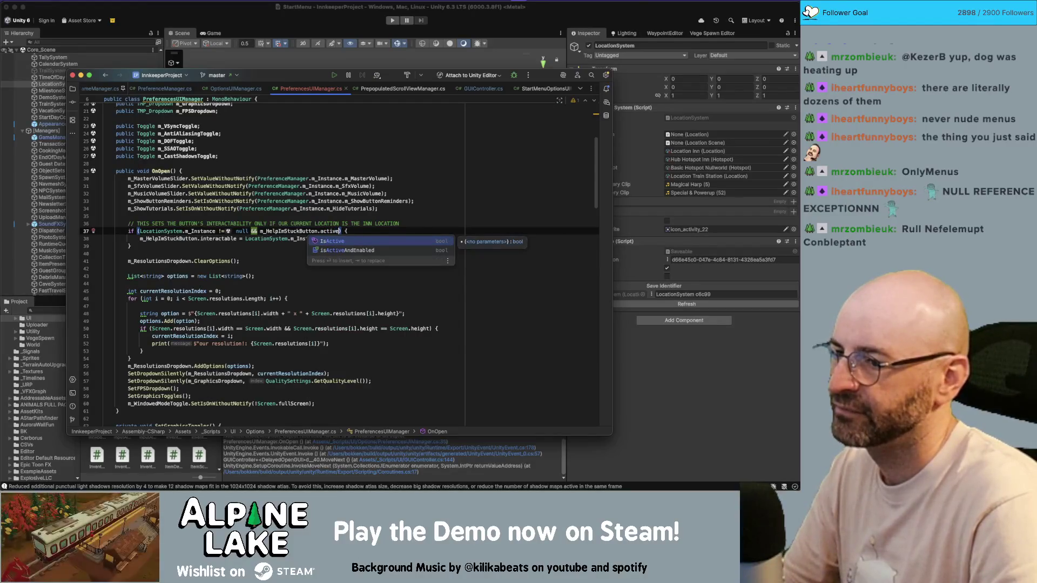
{"action": "key", "text": "BackSpace"}
{"action": "key", "text": "BackSpace"}
{"action": "key", "text": "BackSpace"}
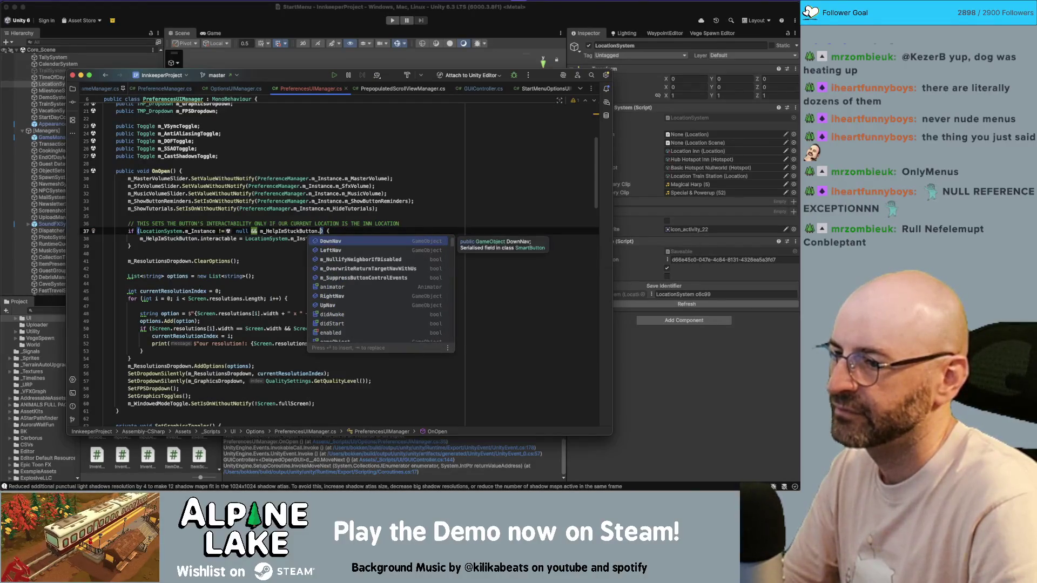
{"action": "type", "text": "gameObject.aci"}
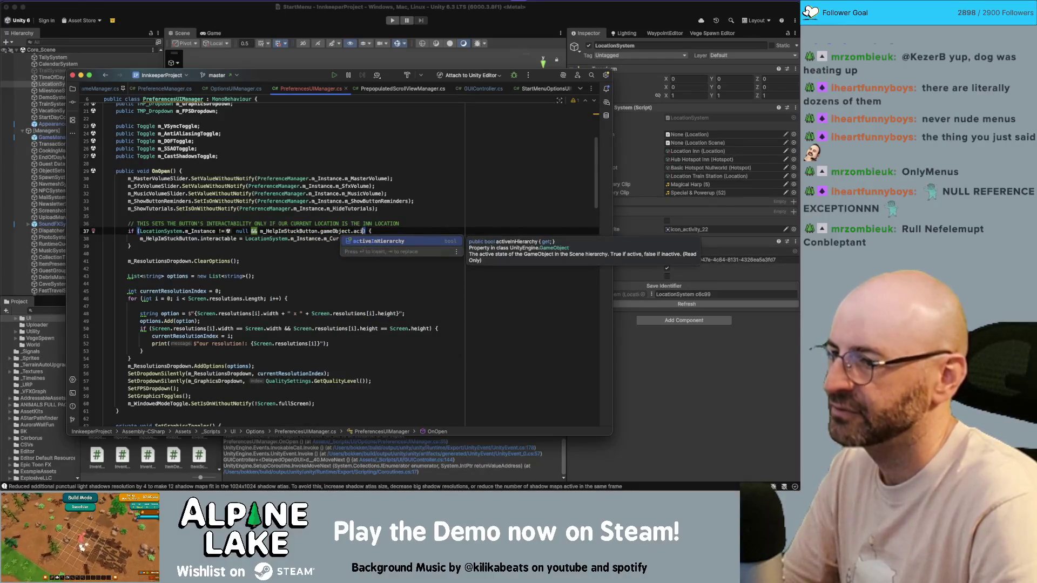
{"action": "key", "text": "BackSpace"}
{"action": "key", "text": "Down"}
{"action": "key", "text": "Return"}
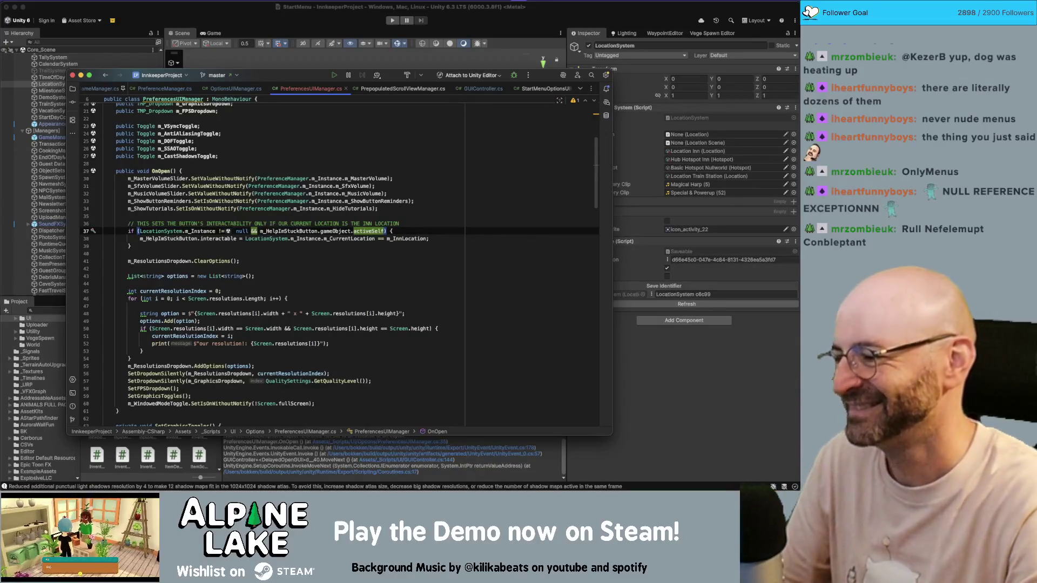
{"action": "left_click", "coordinate": [392, 231]}
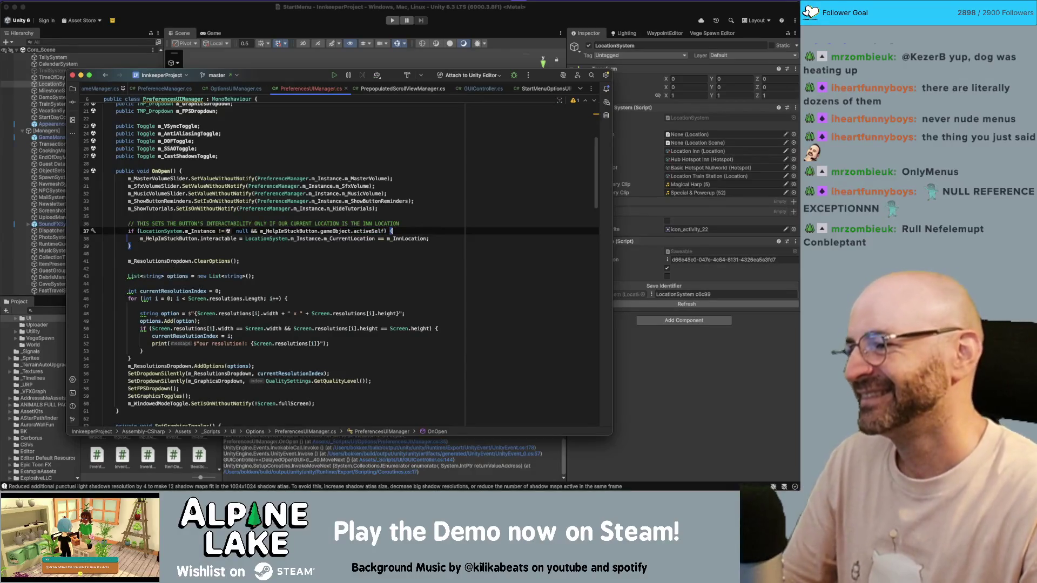
{"action": "left_click", "coordinate": [229, 16]}
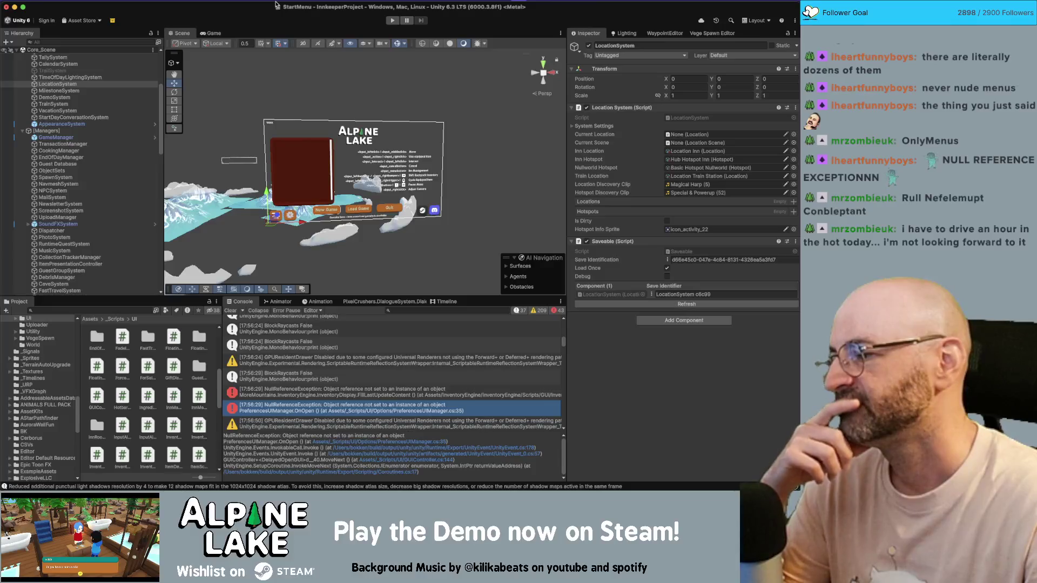
Step: Play-test the title screen, stop Play mode, then choose an option from Core_Scene's context menu
{"action": "left_click", "coordinate": [393, 20]}
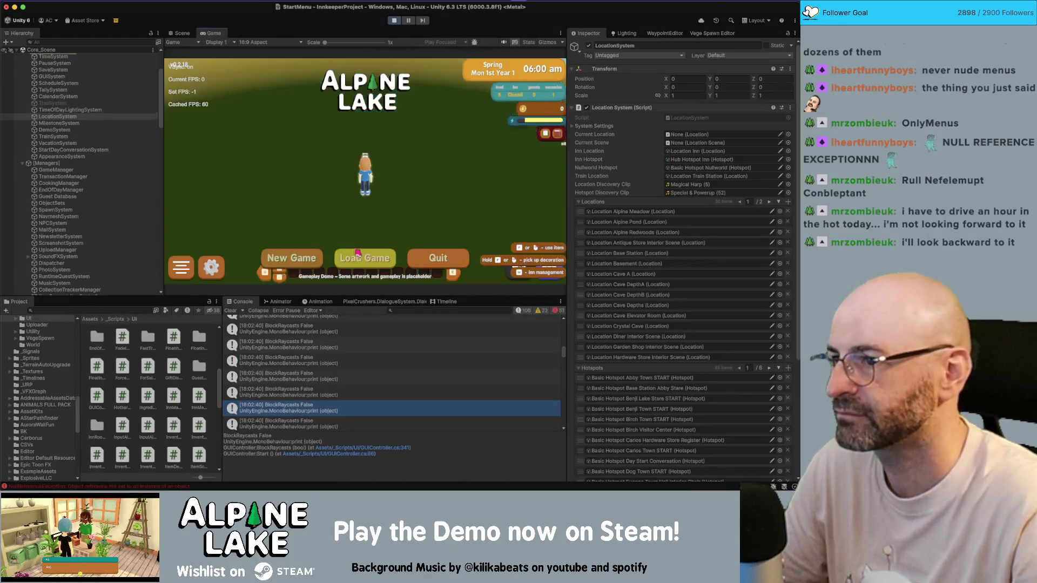
{"action": "left_click", "coordinate": [394, 21]}
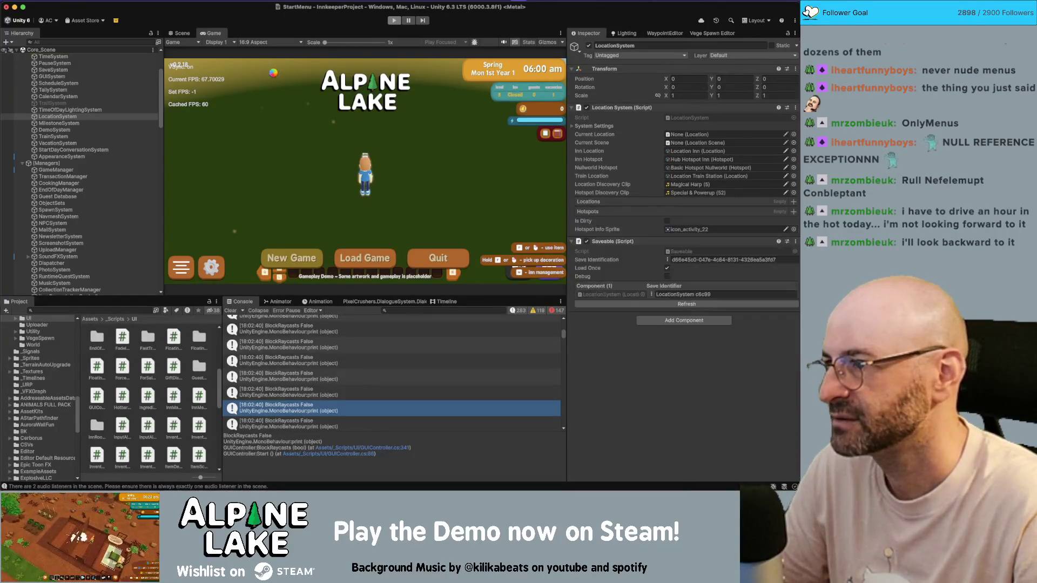
{"action": "right_click", "coordinate": [72, 59]}
{"action": "left_click", "coordinate": [92, 107]}
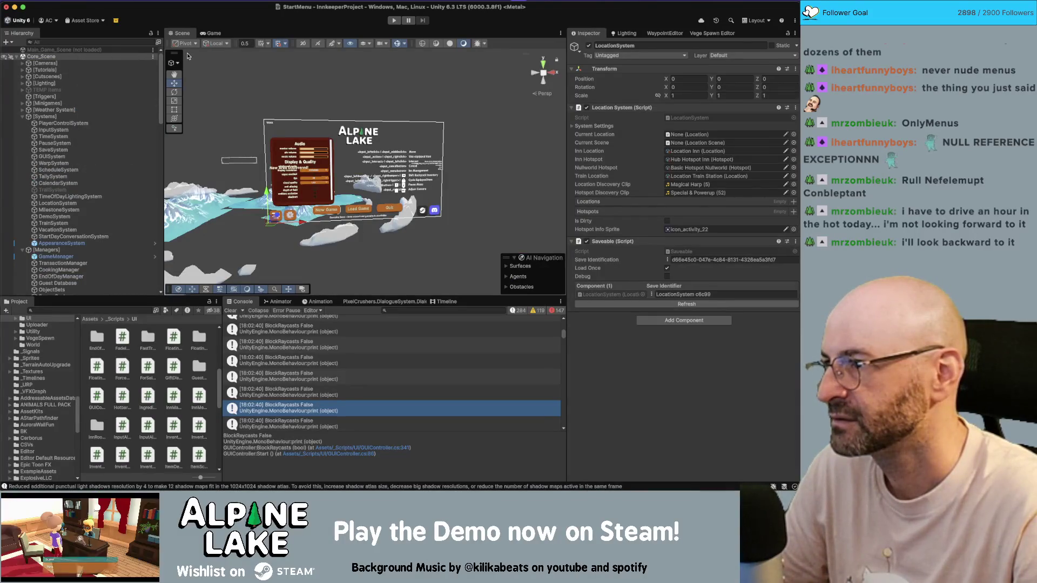
Step: Run the game and open Preferences with the settings gear, surfacing the SetVisualQuality error
{"action": "left_click", "coordinate": [395, 20]}
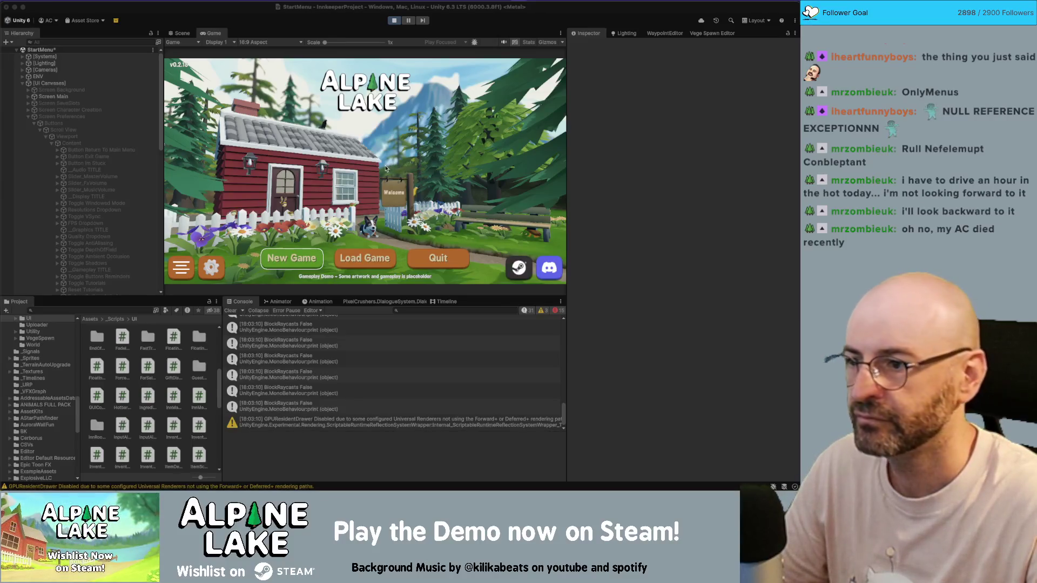
{"action": "left_click", "coordinate": [212, 267]}
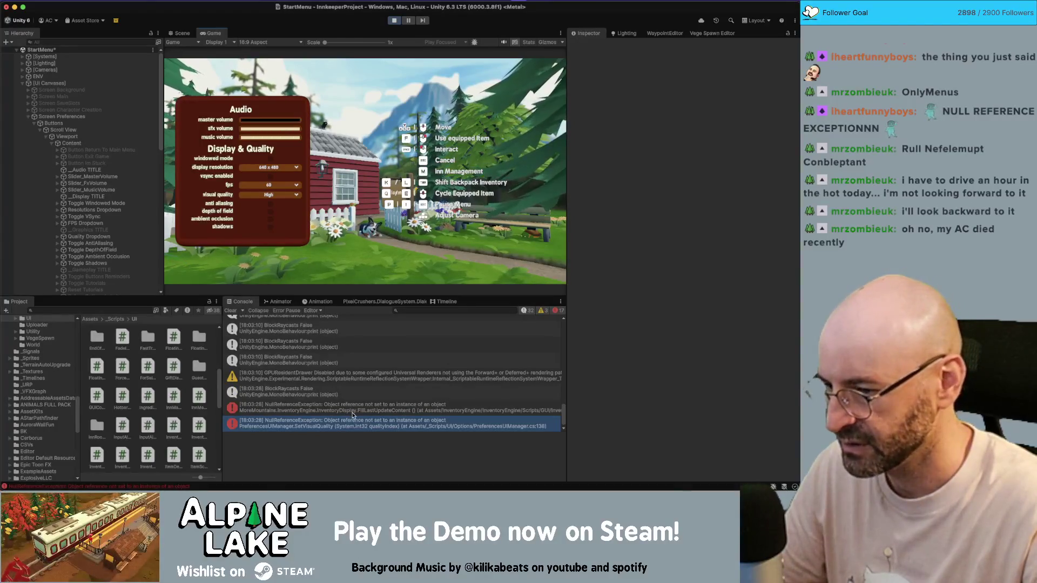
Step: Follow the SetVisualQuality stack trace to PreferencesUIManager.cs line 138, then widen Unity's game view
{"action": "left_click", "coordinate": [393, 423]}
{"action": "left_click", "coordinate": [416, 443]}
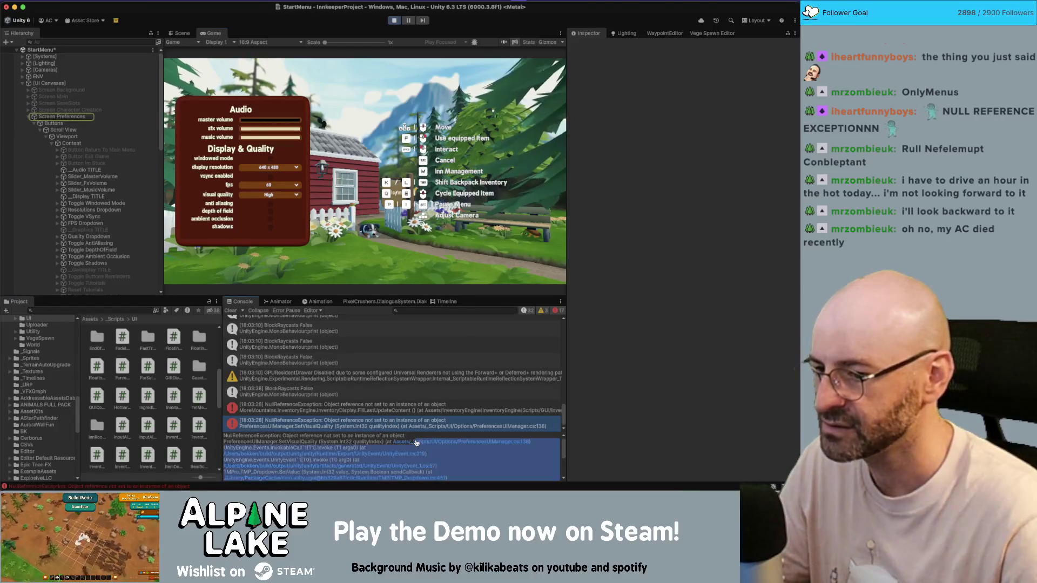
{"action": "left_click", "coordinate": [416, 443]}
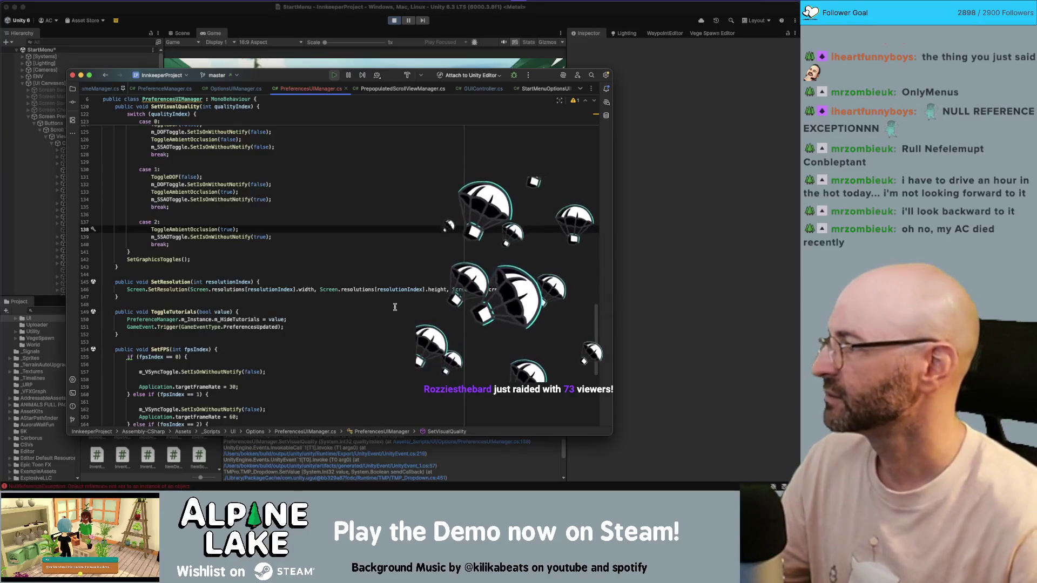
{"action": "left_click", "coordinate": [393, 63]}
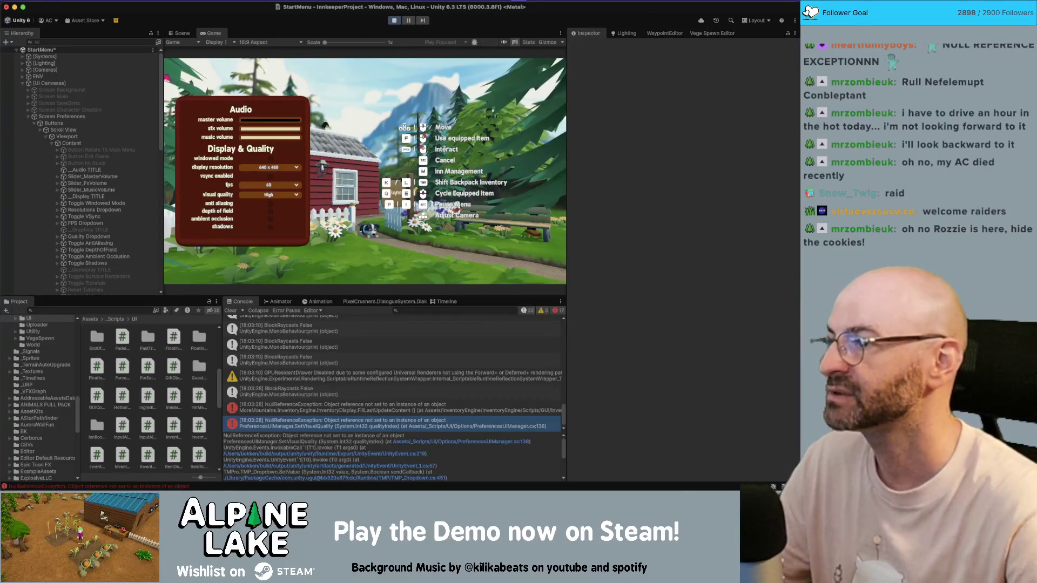
{"action": "left_click_drag", "start_coordinate": [164, 76], "coordinate": [156, 73]}
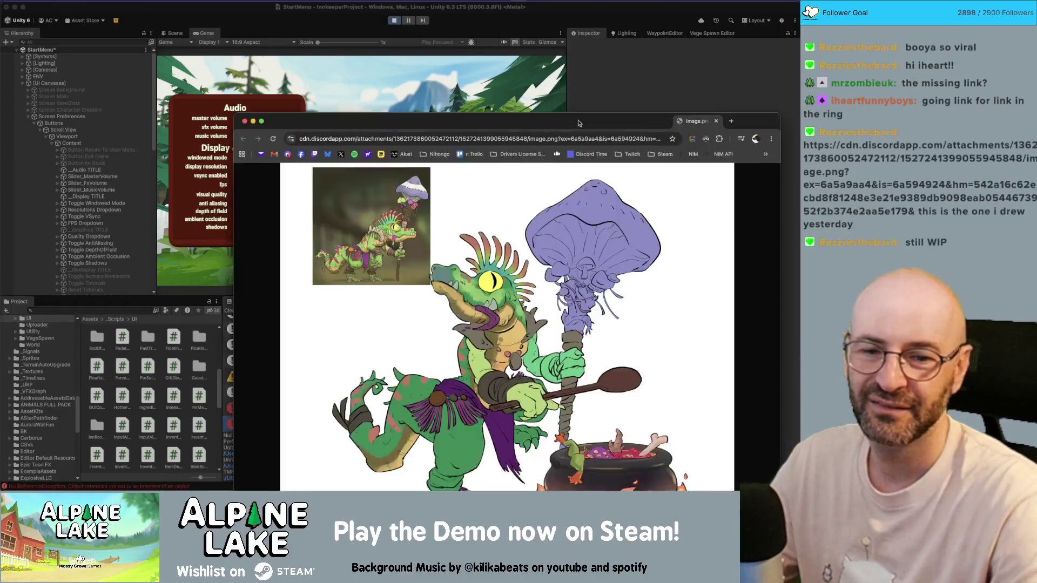
Step: Drag the browser showing image.png, the lizard character drawing, over the Unity editor
{"action": "mouse_move", "coordinate": [677, 148]}
{"action": "left_mouse_down"}
{"action": "mouse_move", "coordinate": [550, 109]}
{"action": "mouse_move", "coordinate": [521, 70]}
{"action": "mouse_move", "coordinate": [524, 54]}
{"action": "left_mouse_up"}
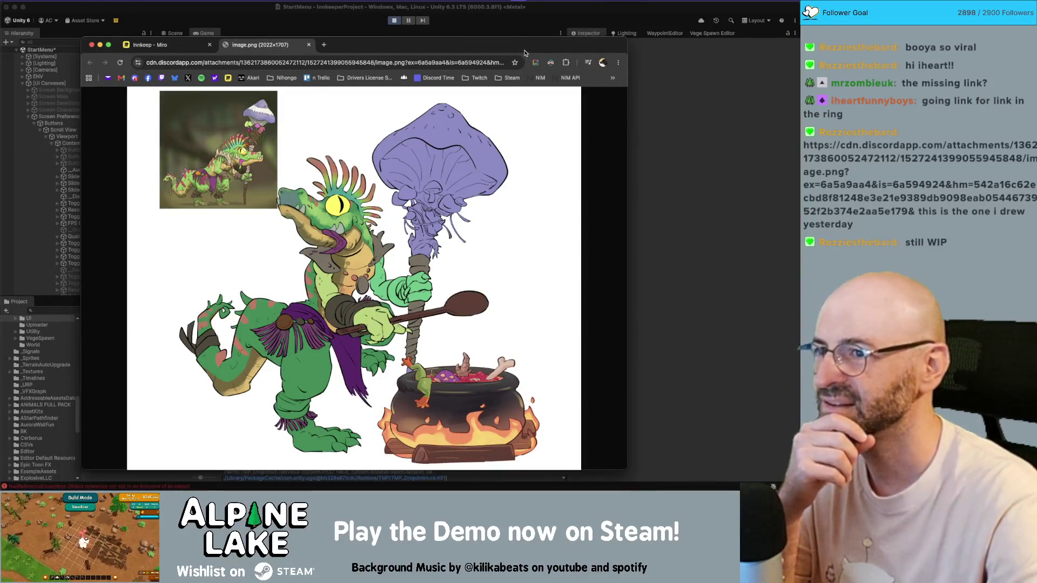
Step: Maximize Chrome and view the drawing at full size around the cauldron
{"action": "double_click", "coordinate": [524, 54]}
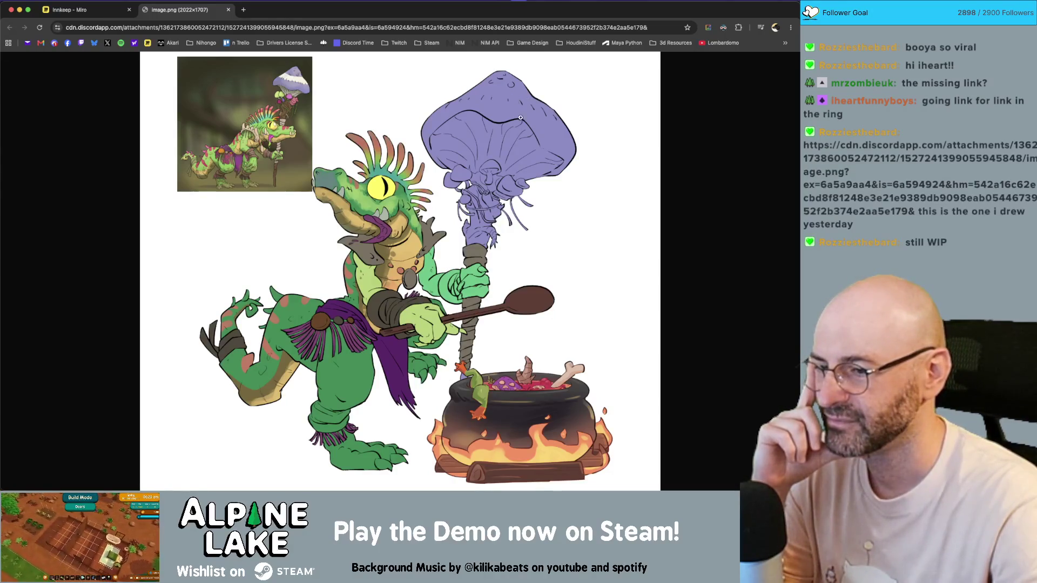
{"action": "left_click", "coordinate": [503, 389]}
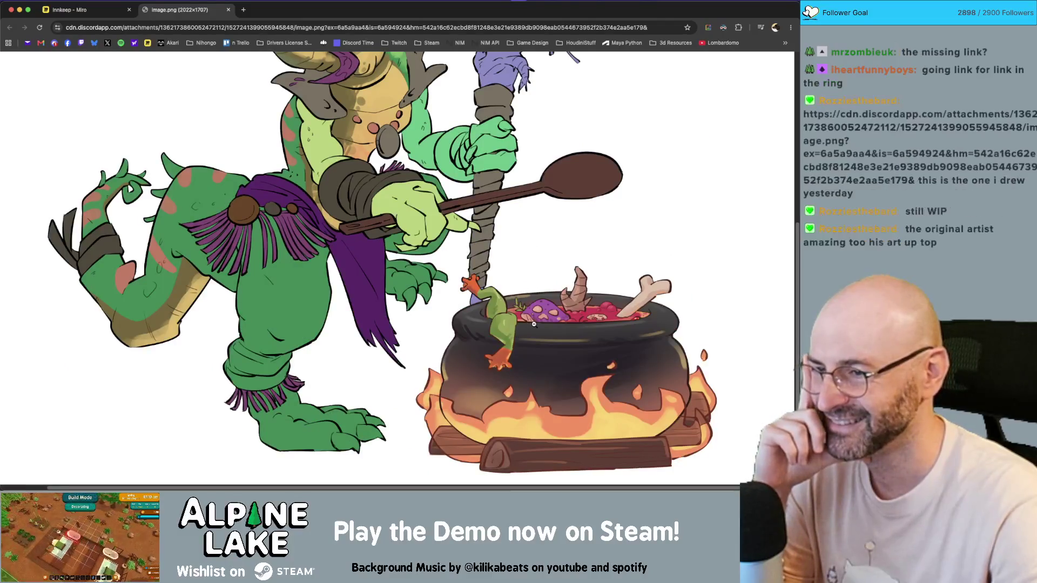
{"action": "scroll", "coordinate": [489, 230], "scroll_direction": "up", "scroll_amount": 2}
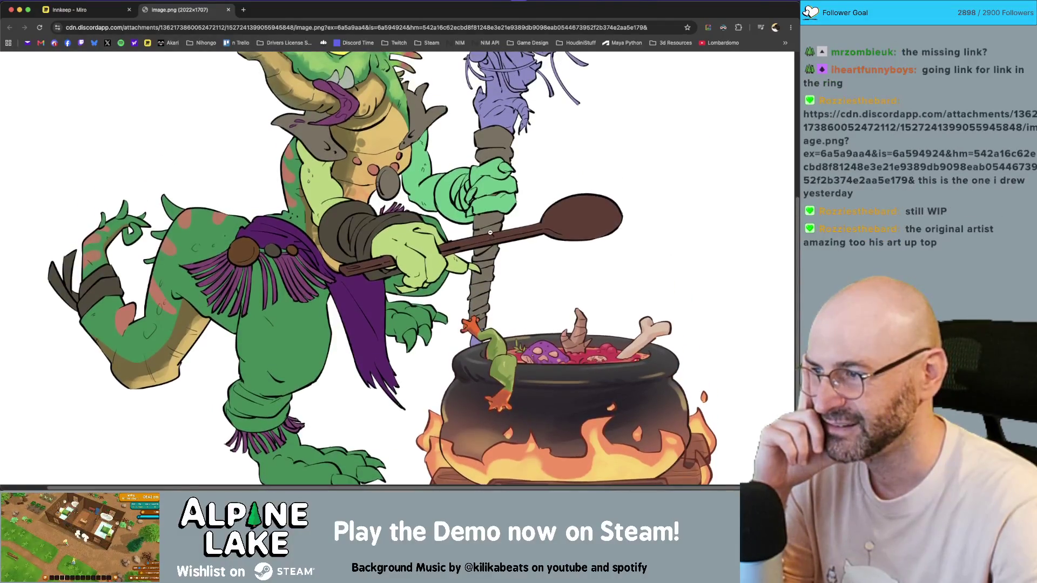
{"action": "scroll", "coordinate": [490, 233], "scroll_direction": "up", "scroll_amount": 4}
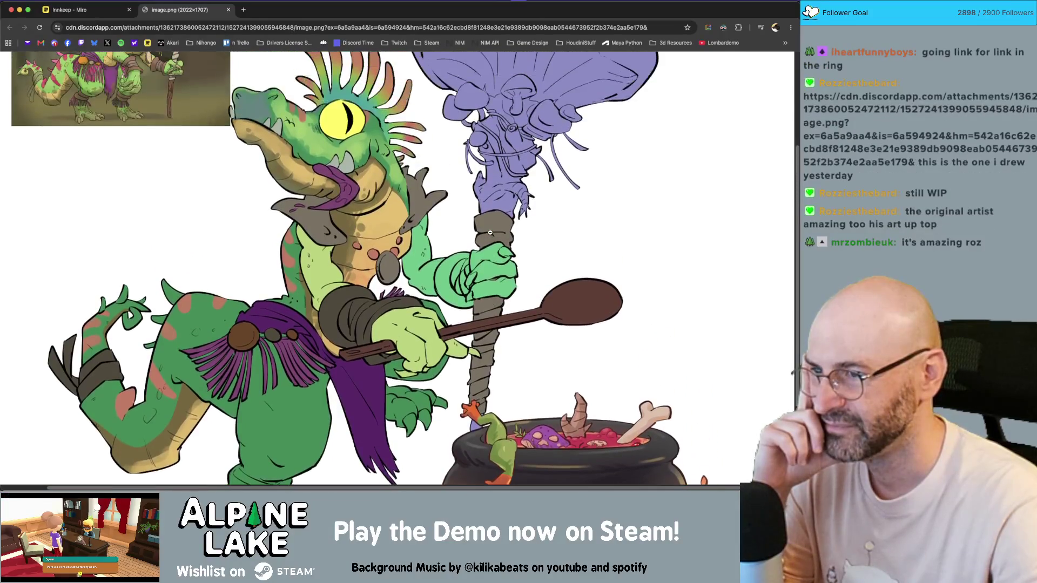
{"action": "scroll", "coordinate": [490, 232], "scroll_direction": "up", "scroll_amount": 5}
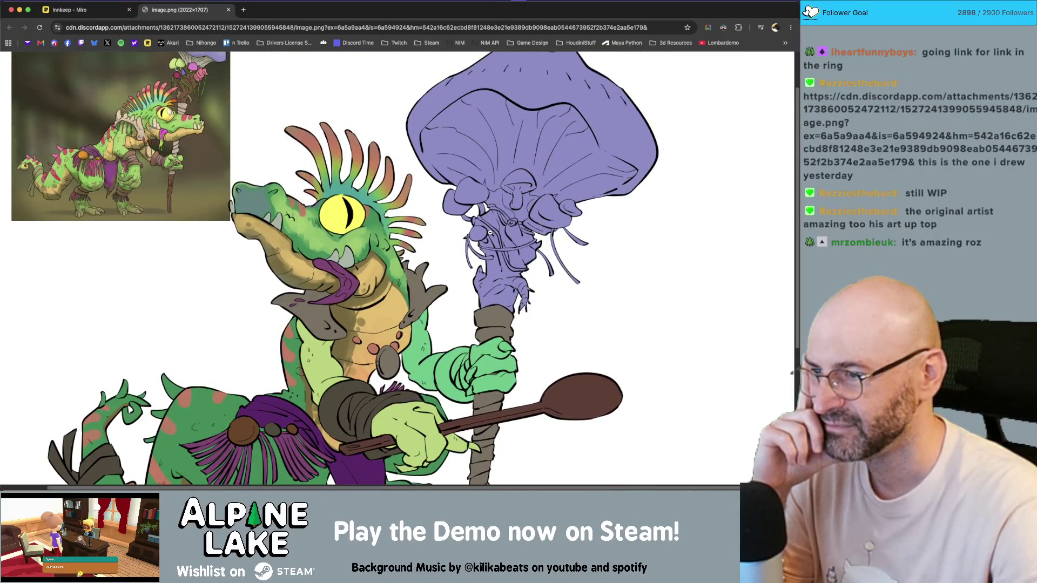
{"action": "scroll", "coordinate": [325, 214], "scroll_direction": "down", "scroll_amount": 3}
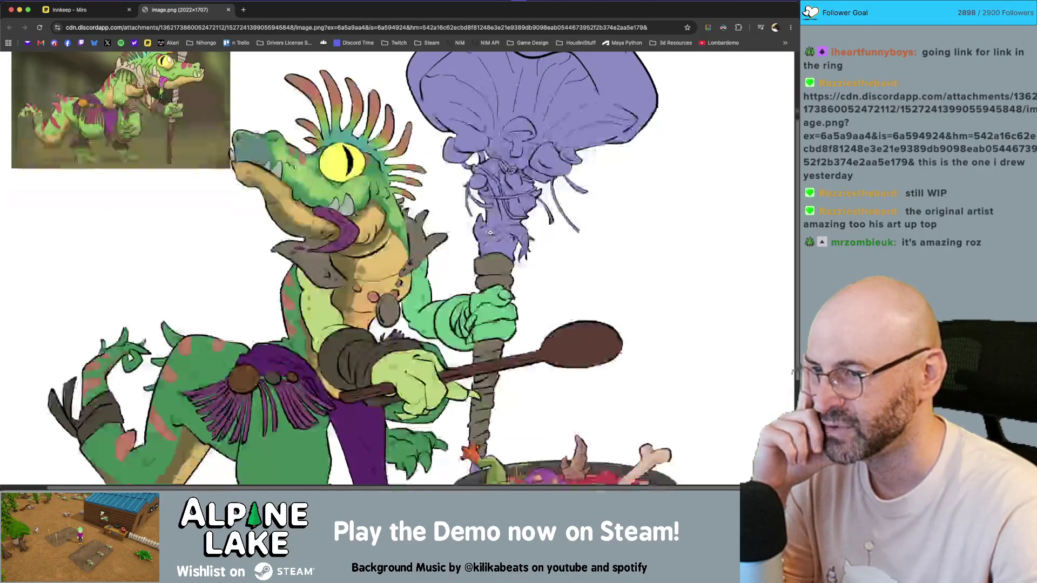
Step: Switch the drawing between fit-to-window and full size, ending fitted
{"action": "left_click", "coordinate": [326, 215]}
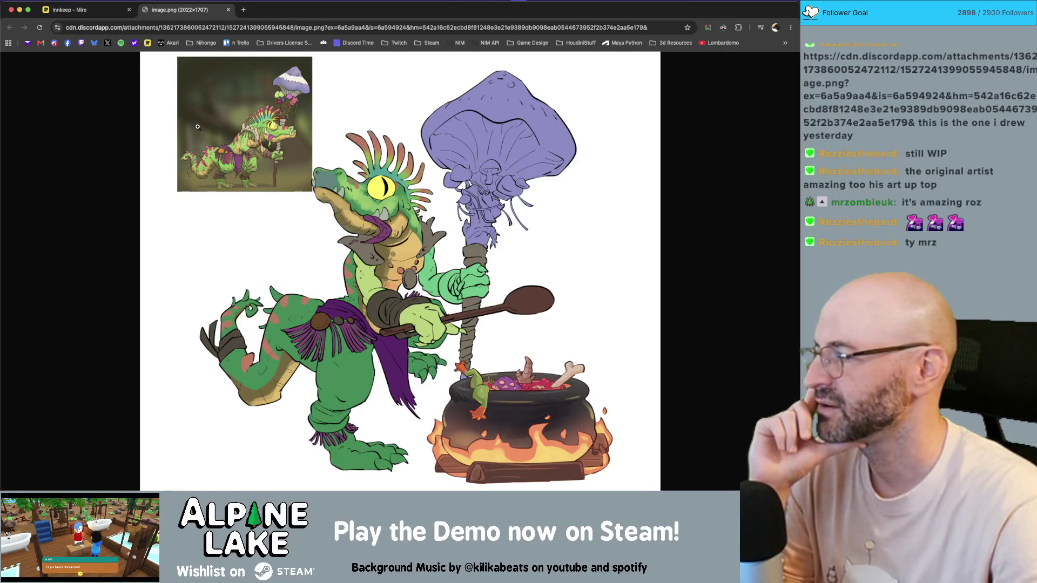
{"action": "left_click", "coordinate": [291, 186]}
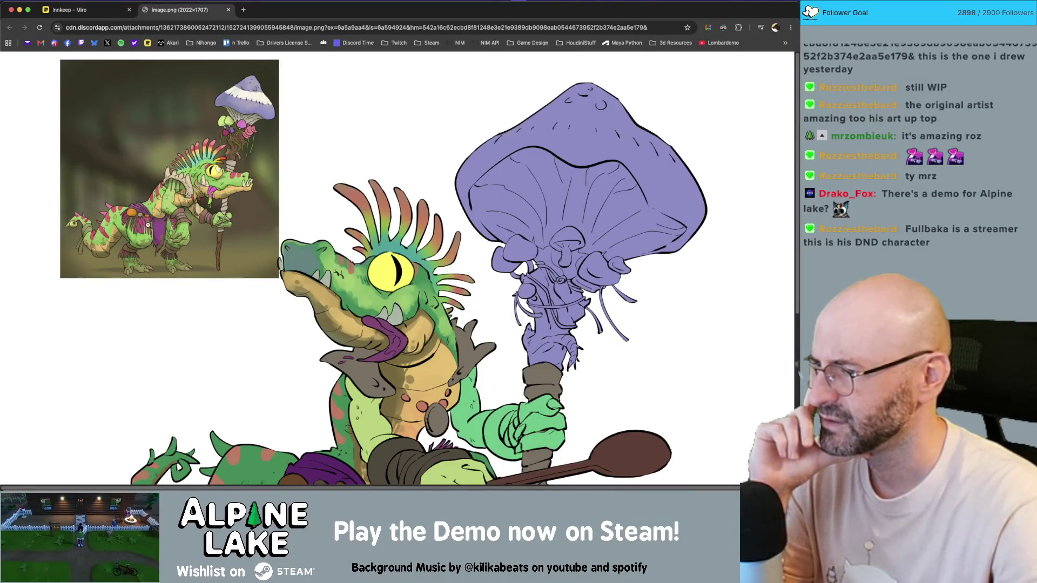
{"action": "left_click", "coordinate": [160, 216]}
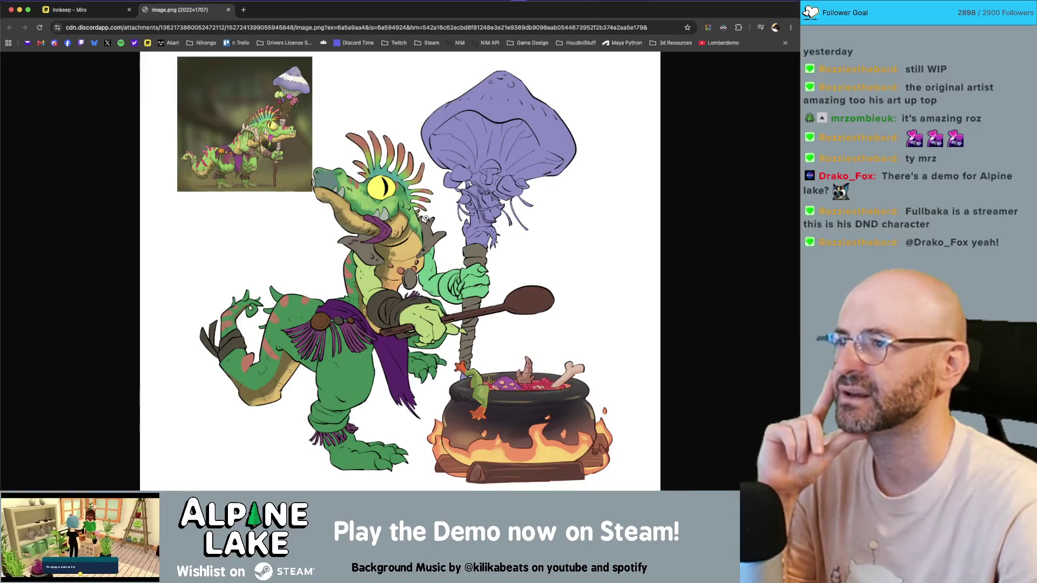
Step: Restore Chrome to a smaller, repositioned window and zoom into the cauldron again, then back out
{"action": "double_click", "coordinate": [410, 9]}
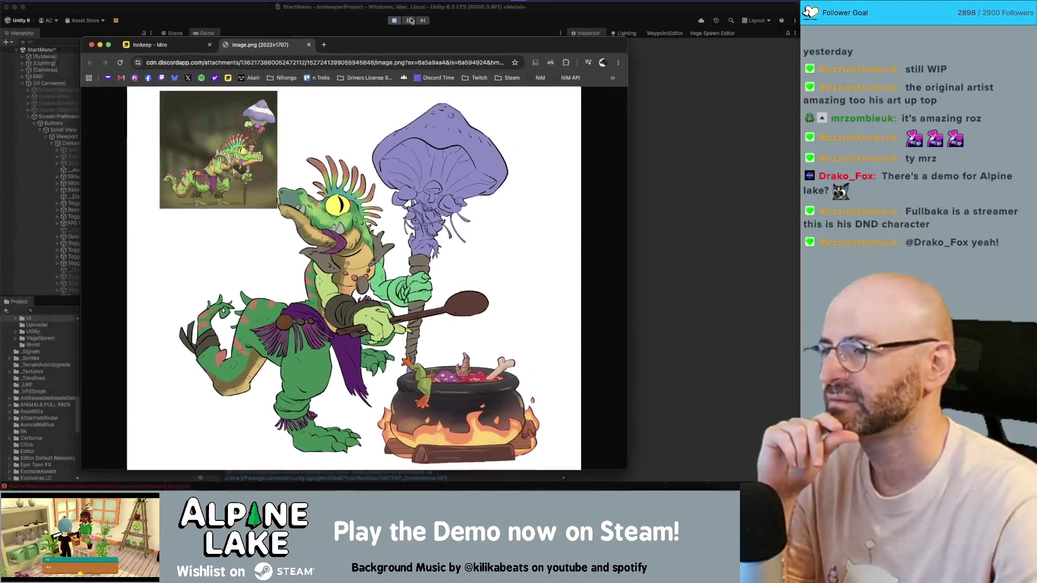
{"action": "left_click_drag", "start_coordinate": [405, 49], "coordinate": [414, 47]}
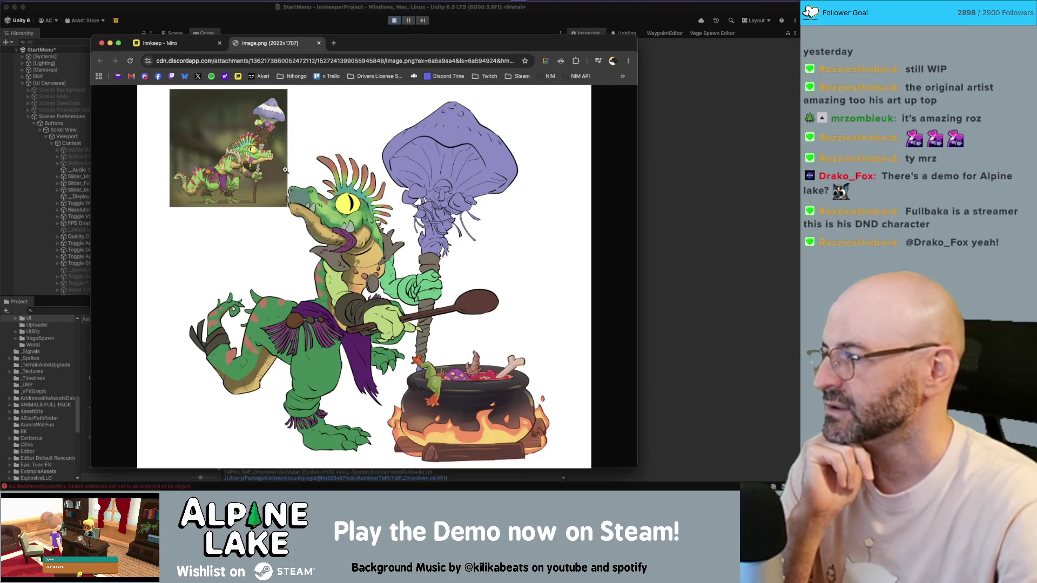
{"action": "left_click_drag", "start_coordinate": [348, 46], "coordinate": [347, 38]}
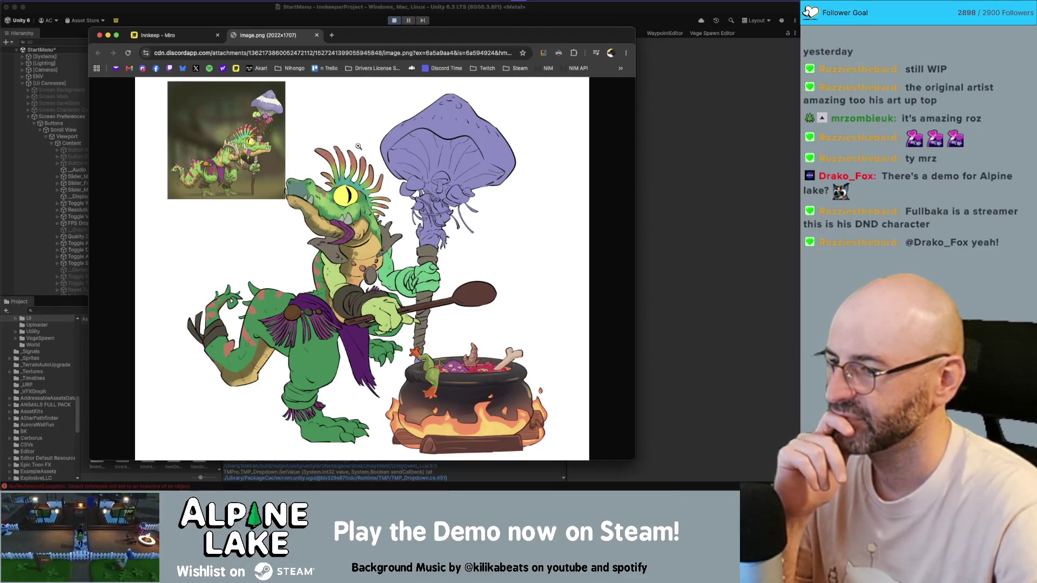
{"action": "left_click", "coordinate": [478, 359]}
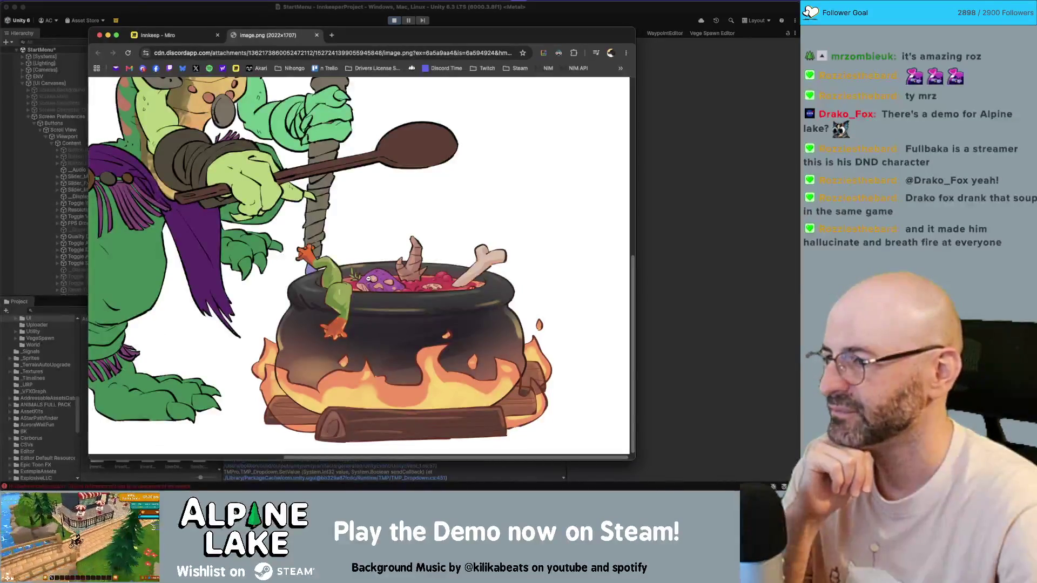
{"action": "left_click", "coordinate": [362, 279]}
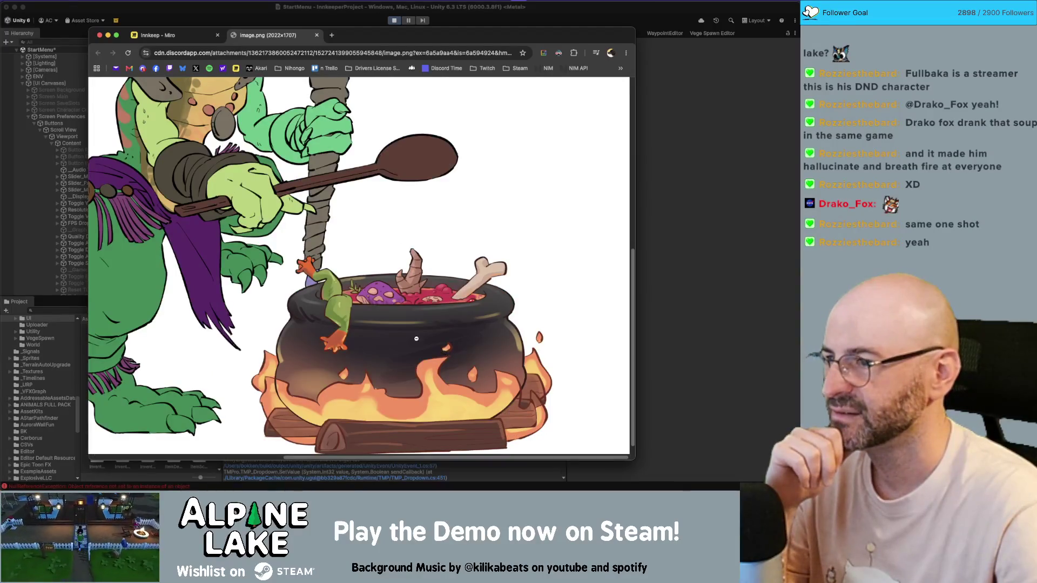
Step: Fit the whole creature artwork inside the Chrome window, then bring Unity back to the front
{"action": "scroll", "coordinate": [365, 328], "scroll_direction": "up", "scroll_amount": 7}
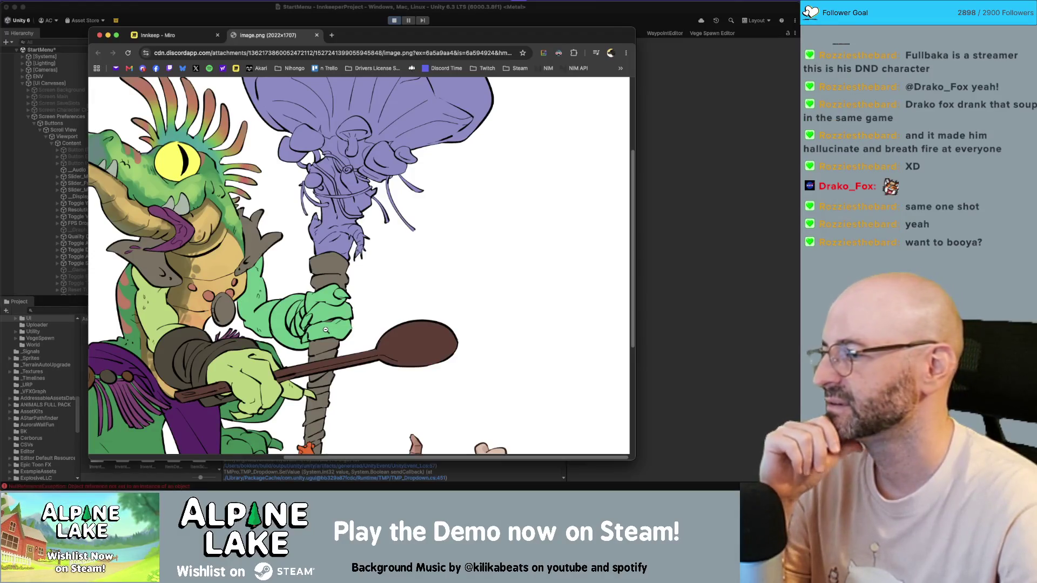
{"action": "left_click", "coordinate": [270, 263]}
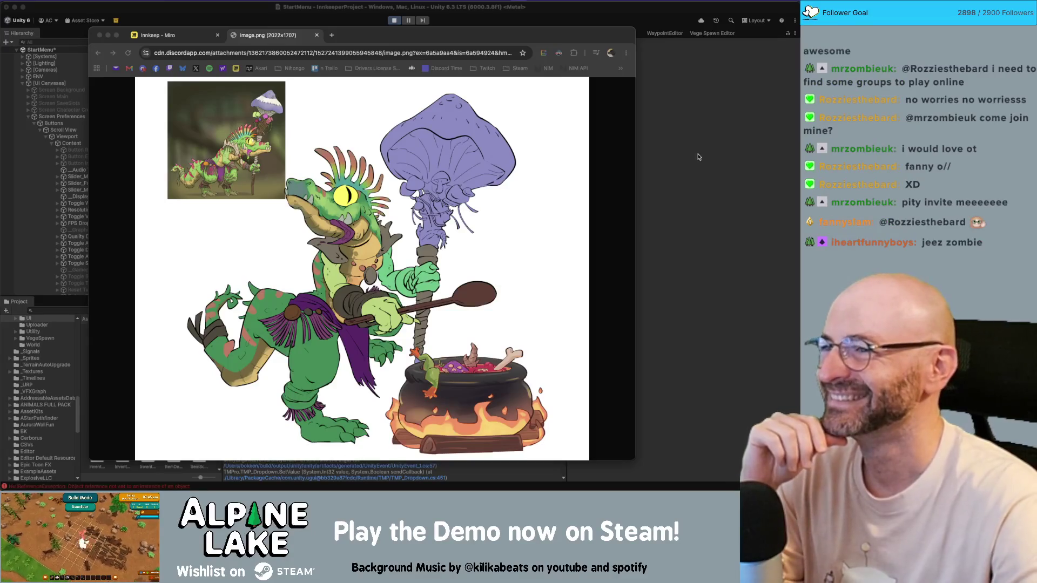
{"action": "key", "text": "super+Tab"}
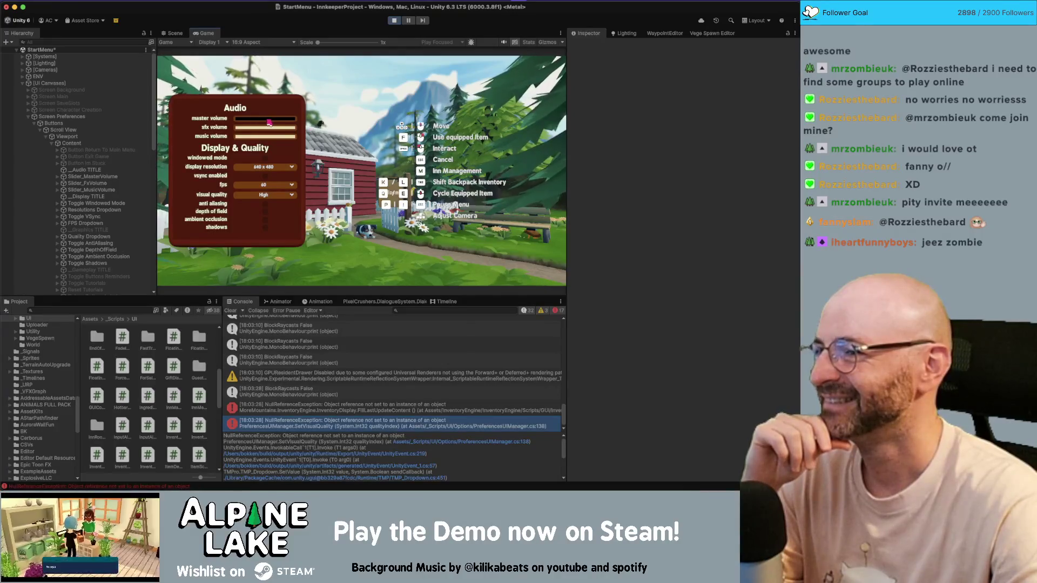
Step: Inspect the other NullReferenceException's stack trace and open its InventoryDisplay code, then return to Unity
{"action": "left_click", "coordinate": [393, 422]}
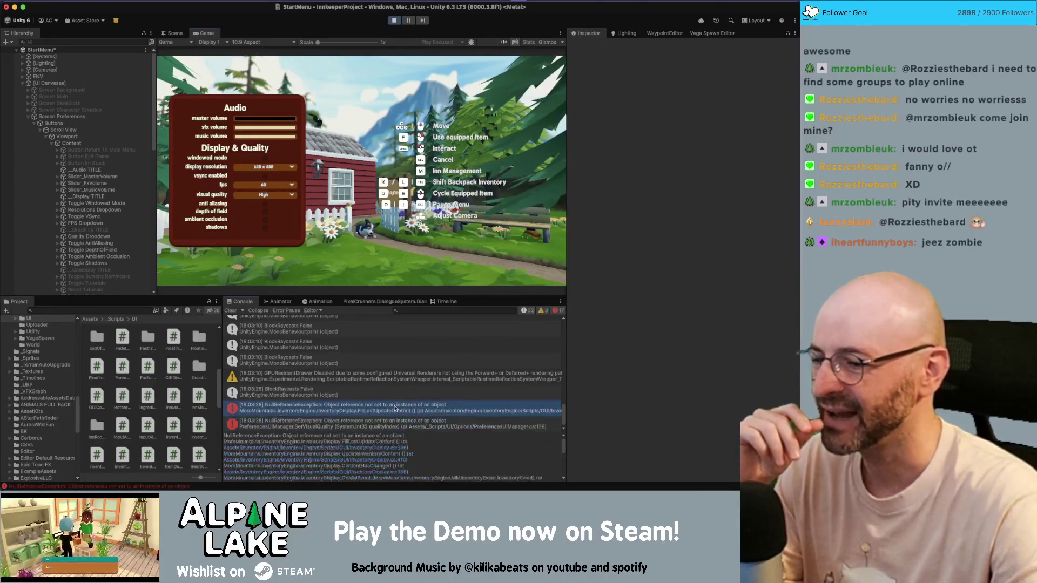
{"action": "key", "text": "Up"}
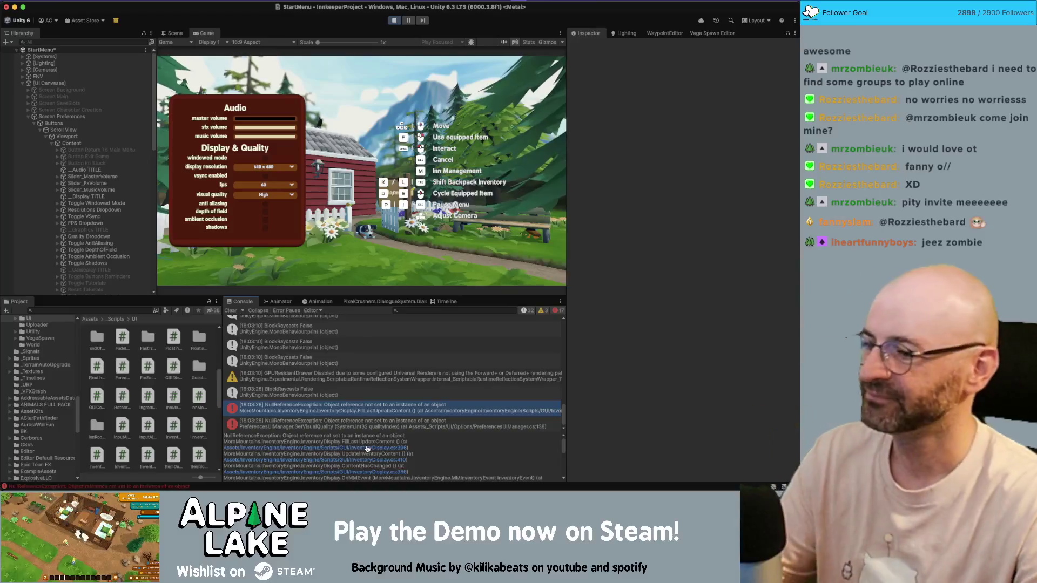
{"action": "double_click", "coordinate": [316, 424]}
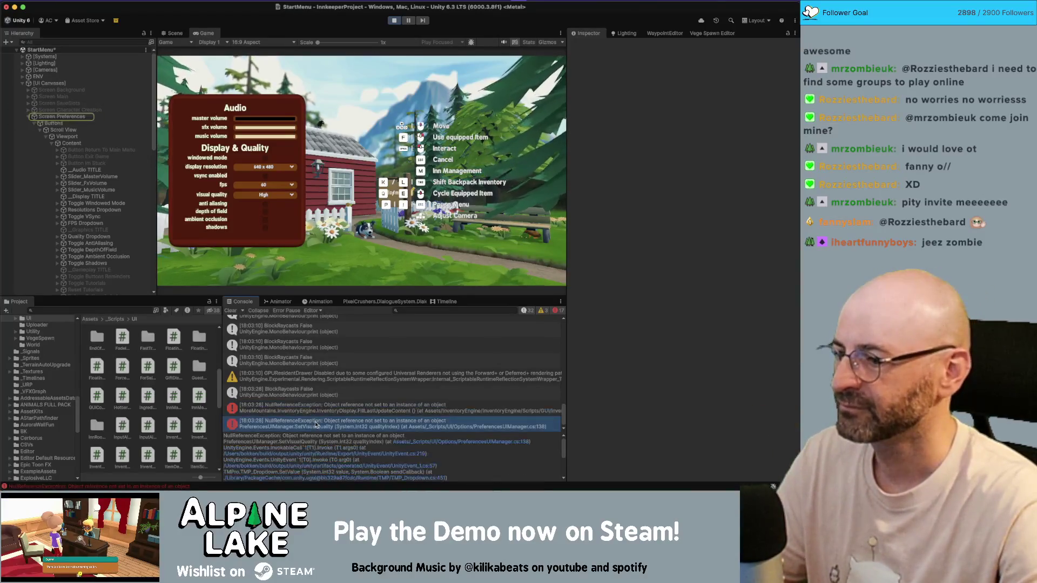
{"action": "key", "text": "super+Tab"}
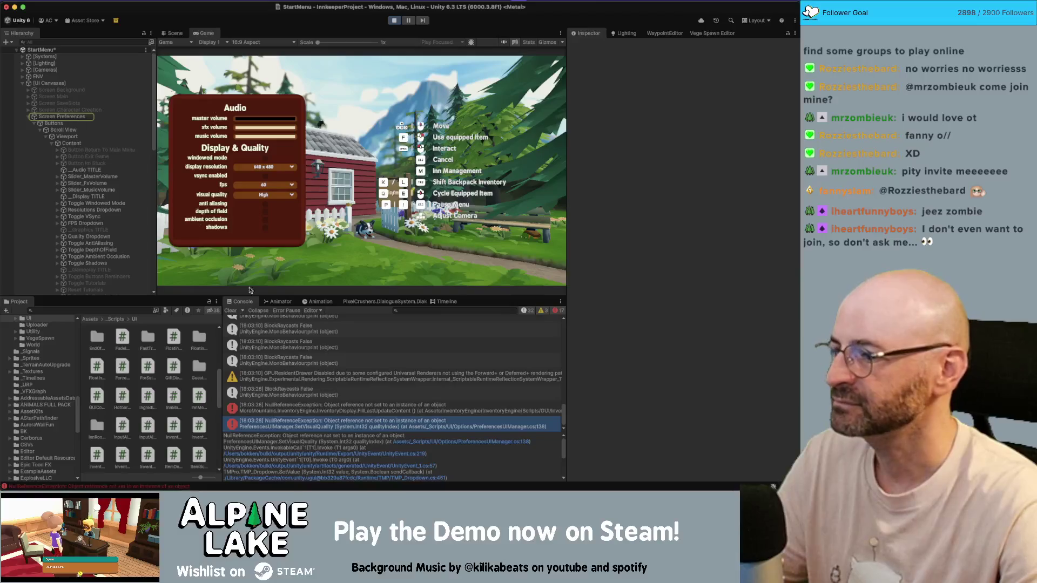
Step: Select the SetVisualQuality error and open PreferencesUIManager.cs at line 138
{"action": "left_click", "coordinate": [302, 405]}
{"action": "left_click", "coordinate": [305, 410]}
{"action": "left_click", "coordinate": [303, 420]}
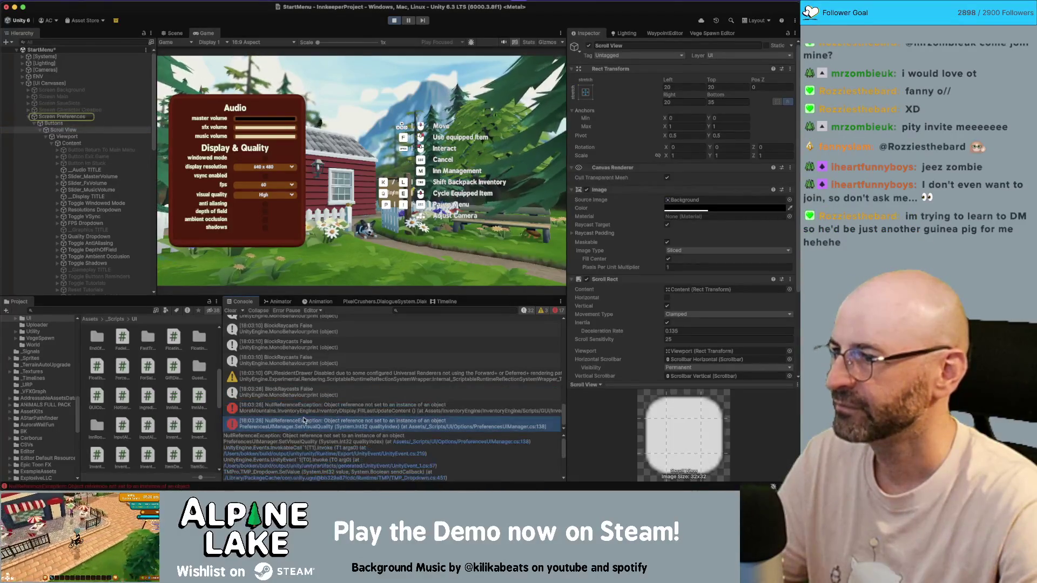
{"action": "left_click", "coordinate": [305, 411]}
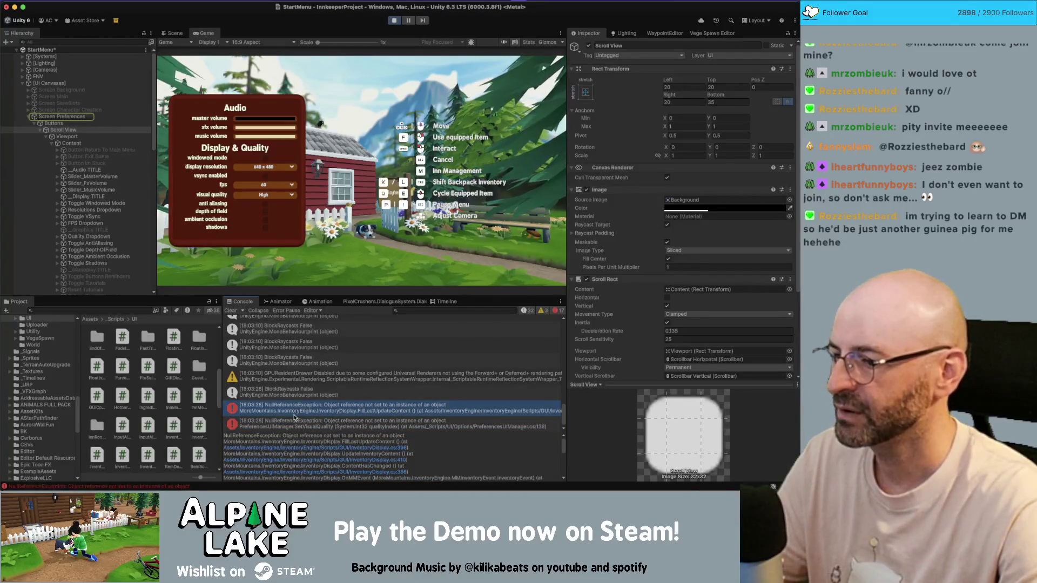
{"action": "double_click", "coordinate": [299, 423]}
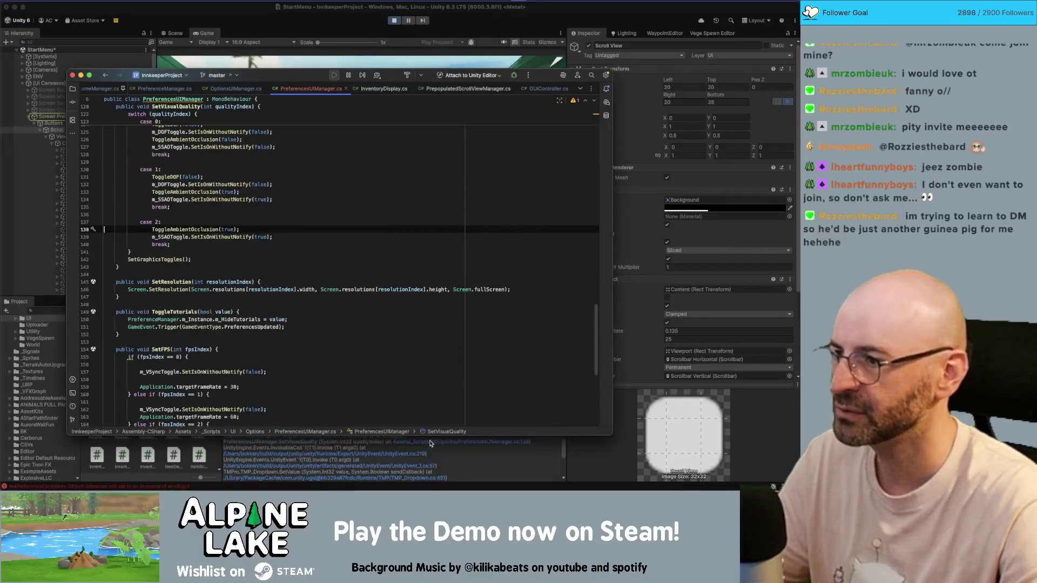
Step: Highlight the ToggleAmbientOcclusion calls and check SetIsOnWithoutNotify usages in Rider, then return to Unity
{"action": "double_click", "coordinate": [185, 230]}
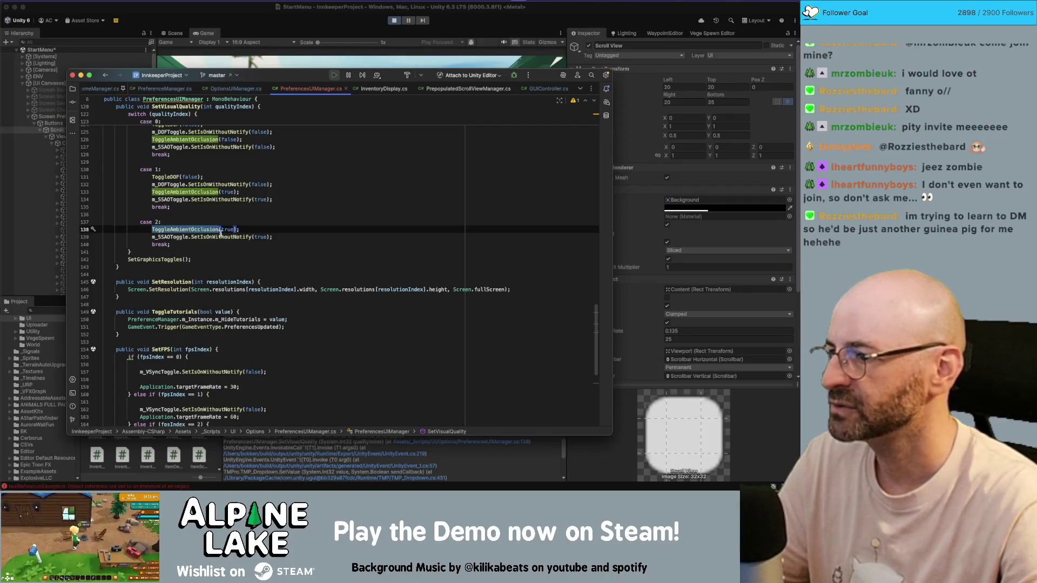
{"action": "left_click", "coordinate": [208, 236]}
{"action": "left_click", "coordinate": [231, 56]}
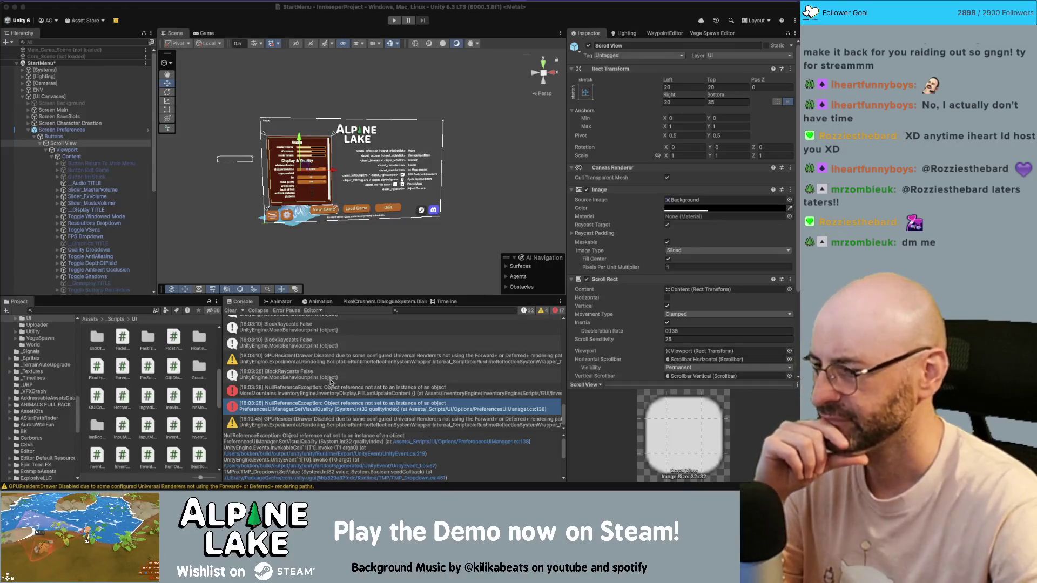
Step: Open failing line 138 in PreferencesUIManager.cs and highlight every ToggleAmbientOcclusion call
{"action": "left_click", "coordinate": [326, 411]}
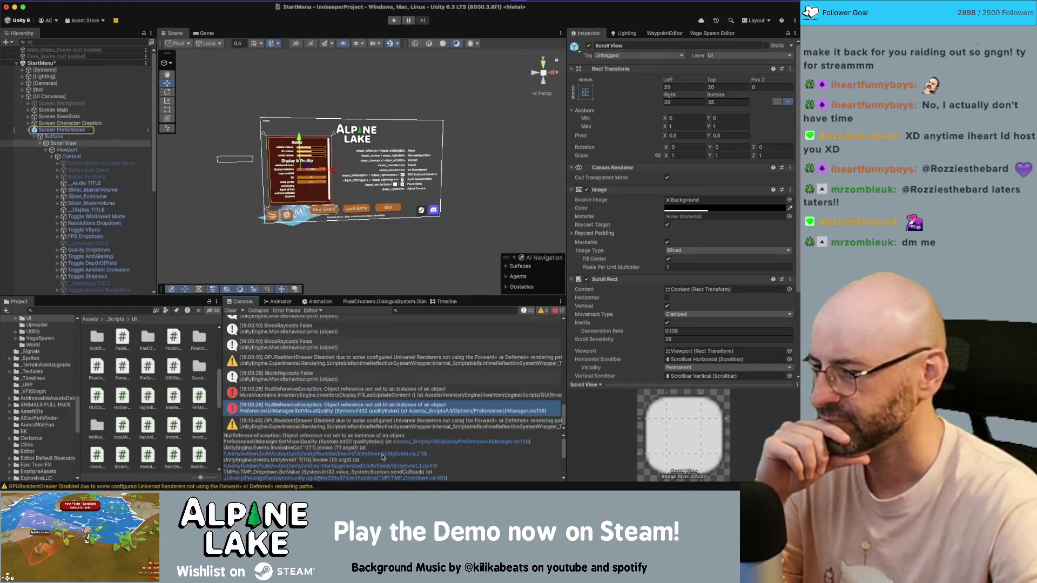
{"action": "left_click", "coordinate": [459, 443]}
{"action": "left_click", "coordinate": [459, 443]}
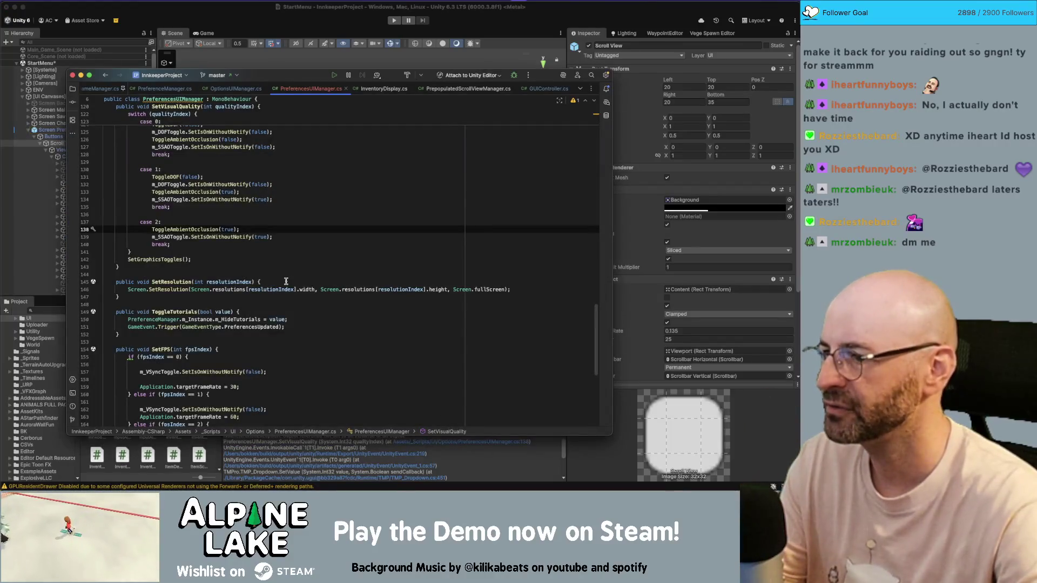
{"action": "double_click", "coordinate": [157, 231]}
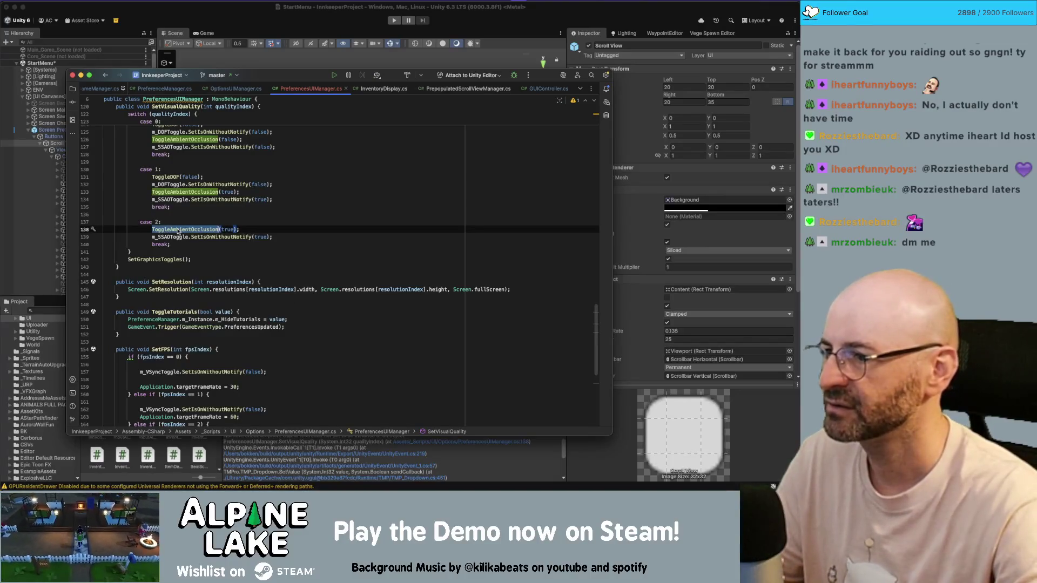
{"action": "scroll", "coordinate": [177, 233], "scroll_direction": "up", "scroll_amount": 1}
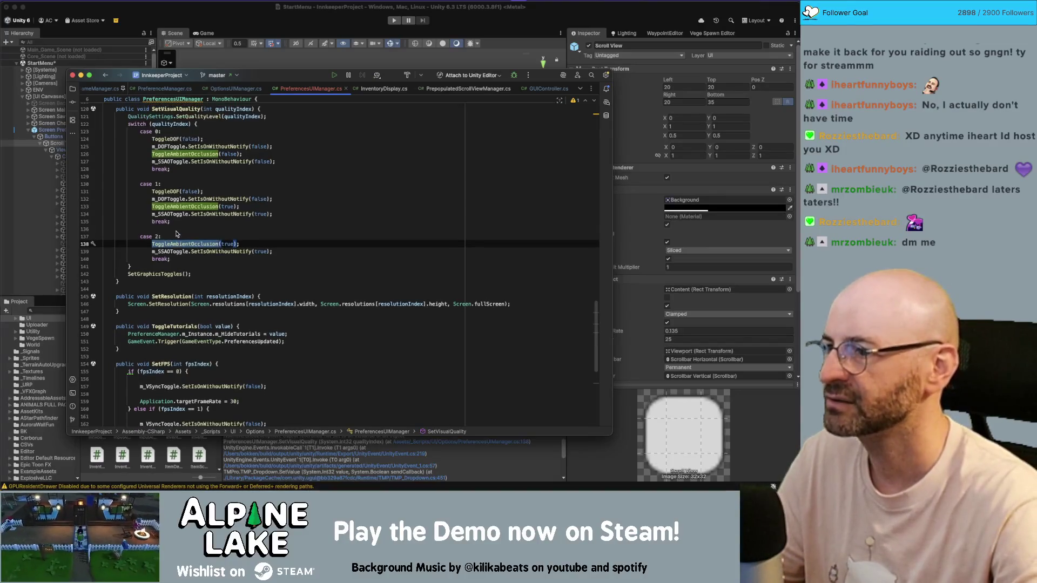
Step: Jump to the ToggleAmbientOcclusion method definition in Rider, then enter Play mode in Unity
{"action": "left_click", "coordinate": [242, 21]}
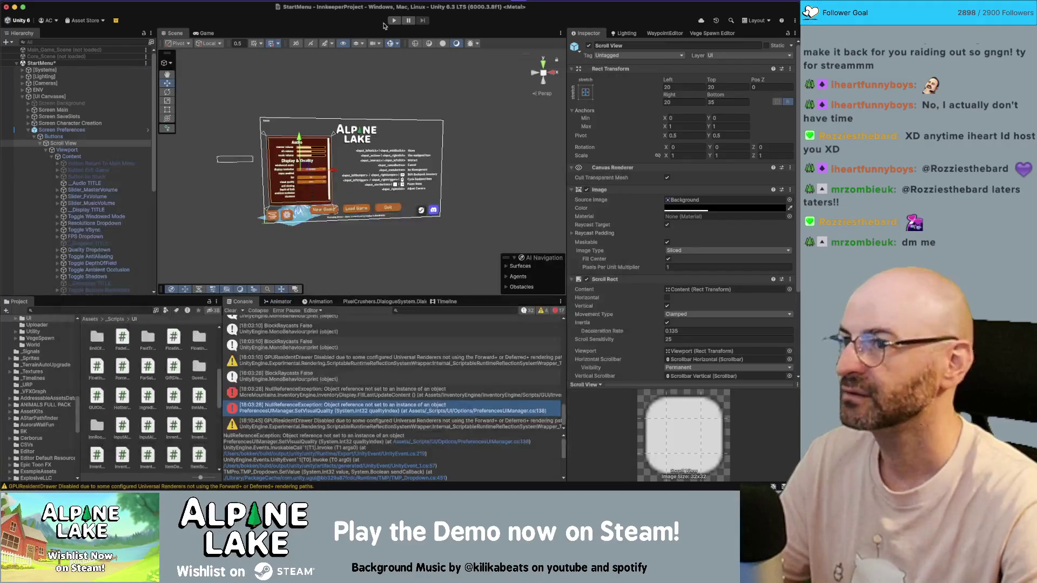
{"action": "key", "text": "super+Tab"}
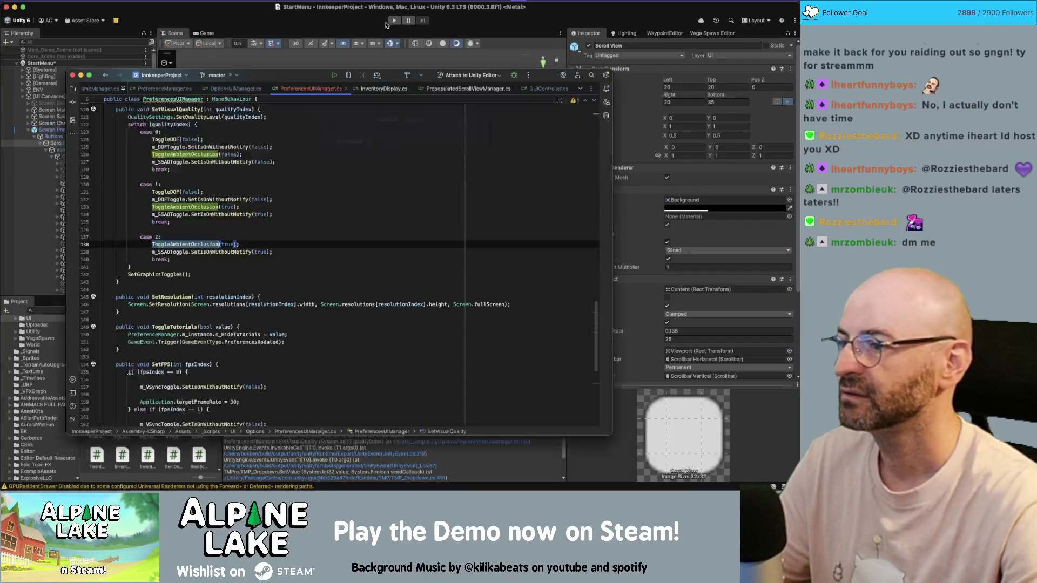
{"action": "left_click", "coordinate": [182, 245], "text": "super"}
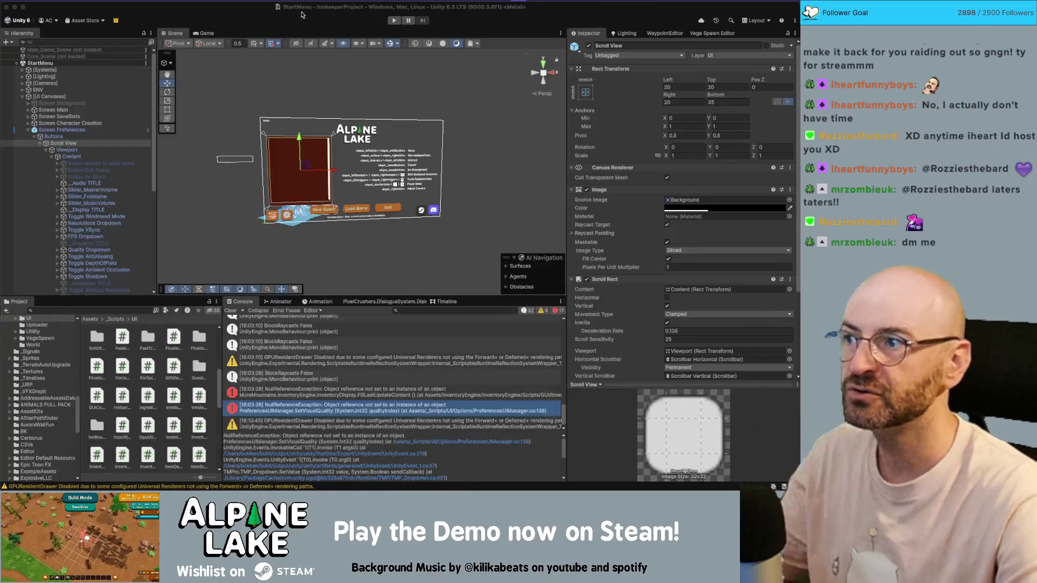
{"action": "left_click", "coordinate": [361, 13]}
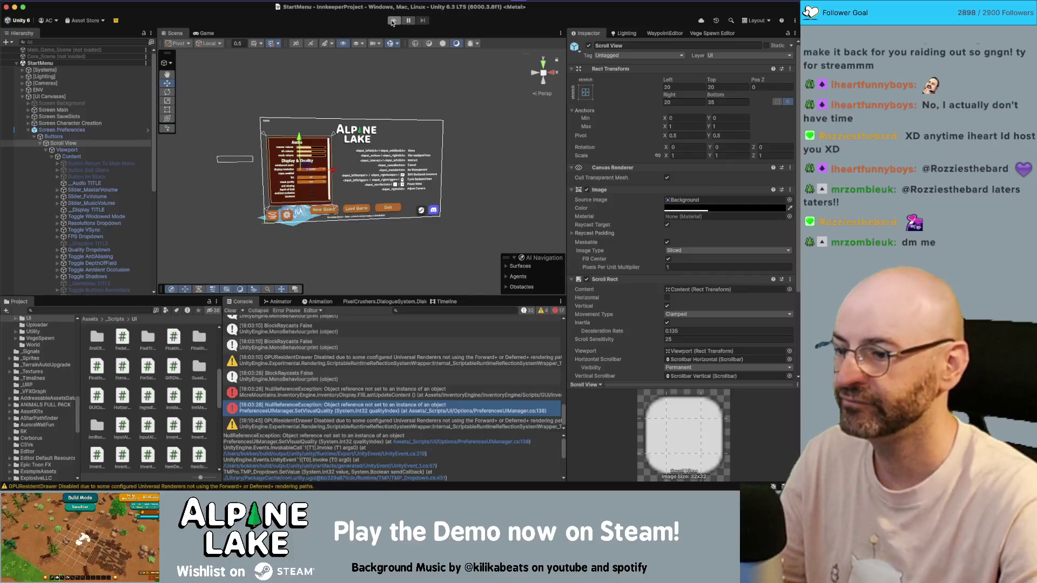
{"action": "left_click", "coordinate": [393, 21]}
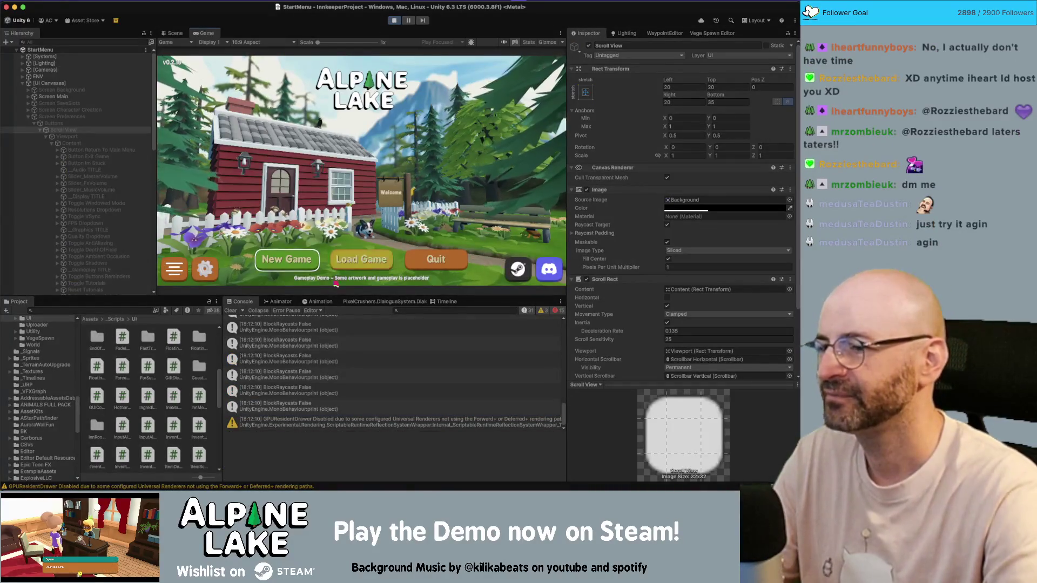
Step: Open the game's settings panel to trigger the error and highlight ToggleAmbientOcclusion calls at line 138
{"action": "left_click", "coordinate": [211, 268]}
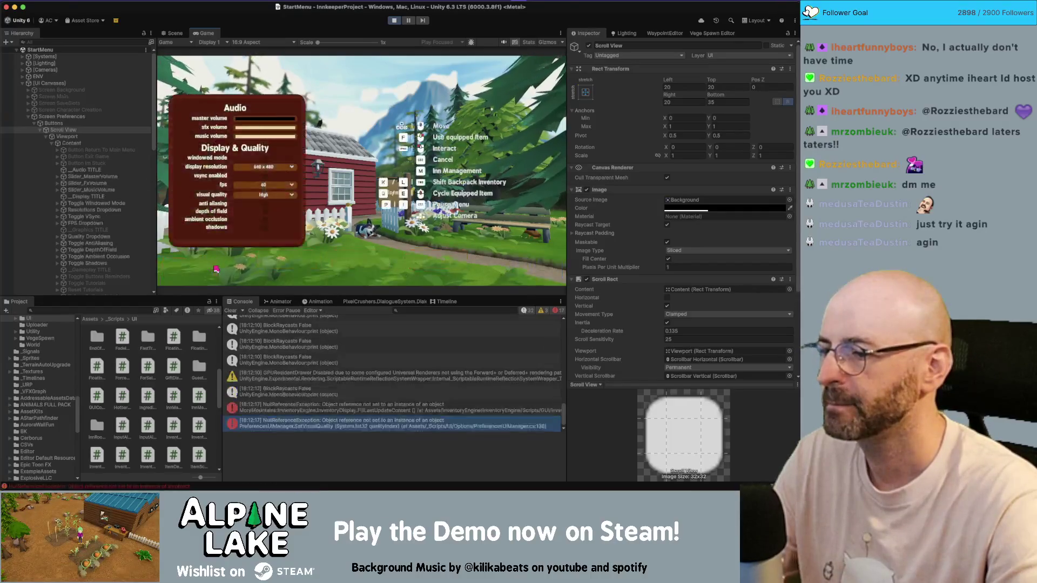
{"action": "double_click", "coordinate": [397, 424]}
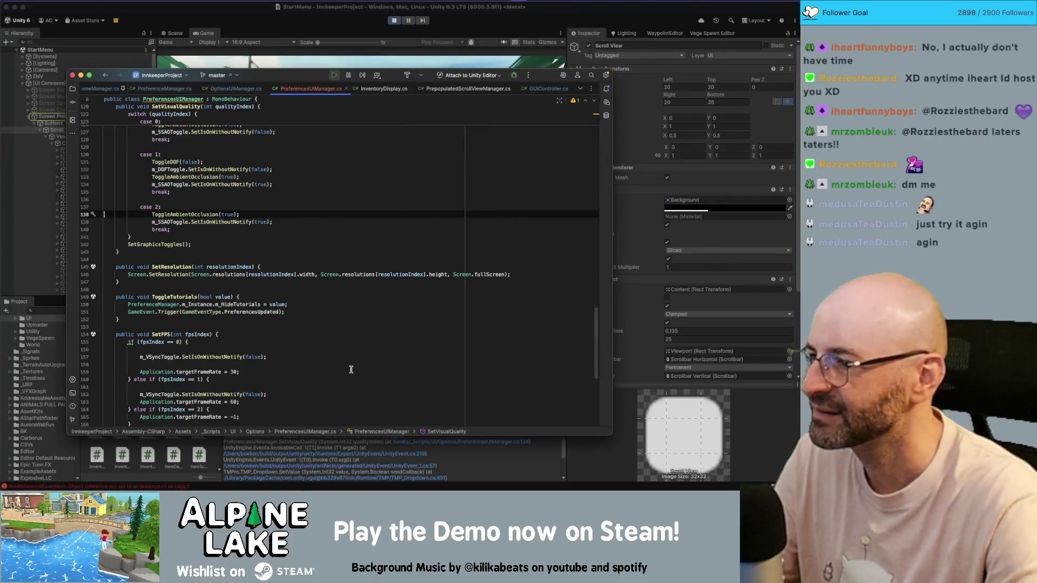
{"action": "scroll", "coordinate": [227, 300], "scroll_direction": "up", "scroll_amount": 2}
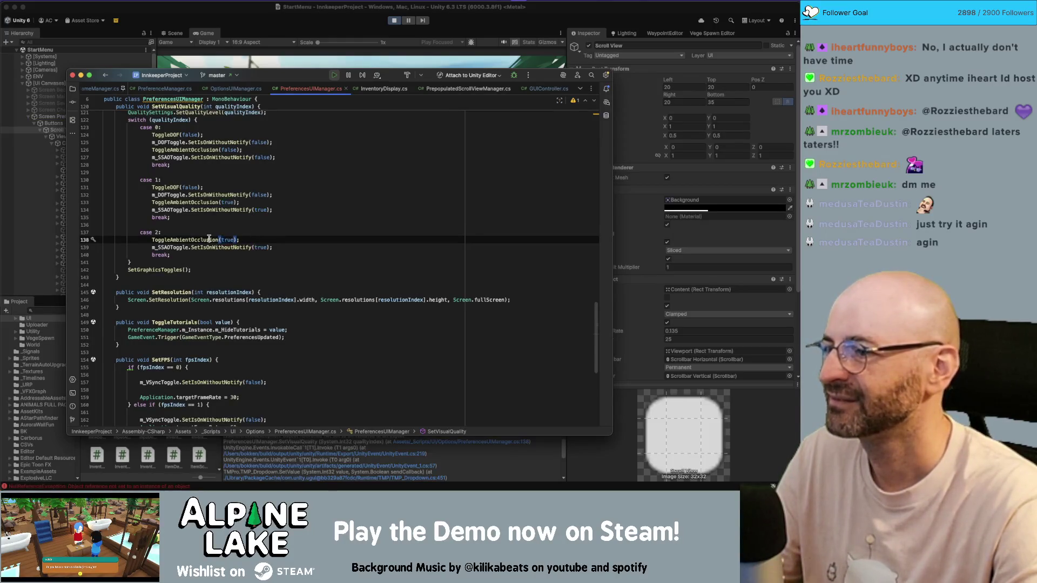
{"action": "left_click", "coordinate": [210, 239]}
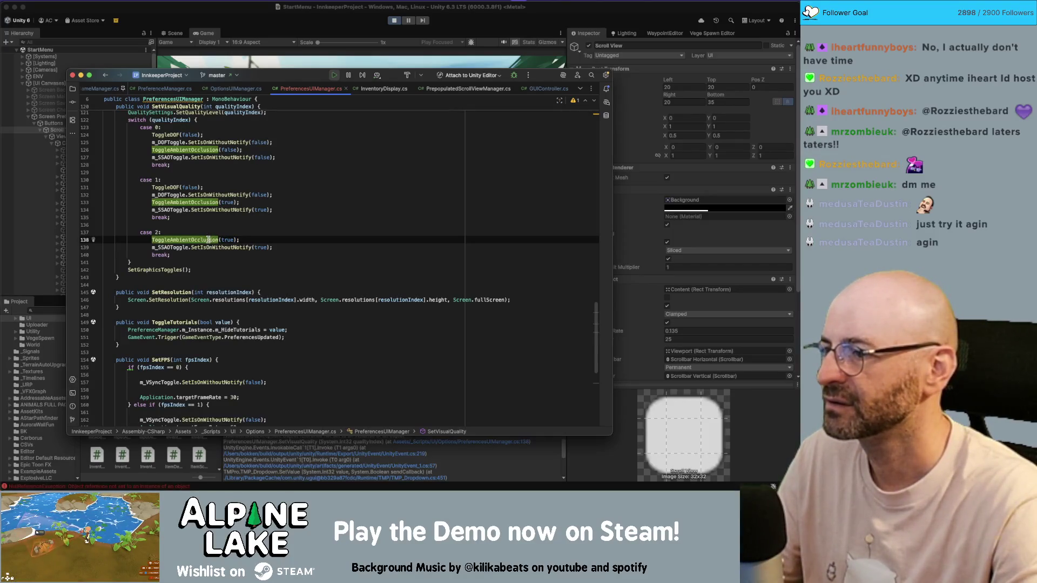
Step: Check the ToggleAmbientOcclusion definition and PreferenceManager usages, then select [UI Canvases] in Unity
{"action": "key", "text": "super+b"}
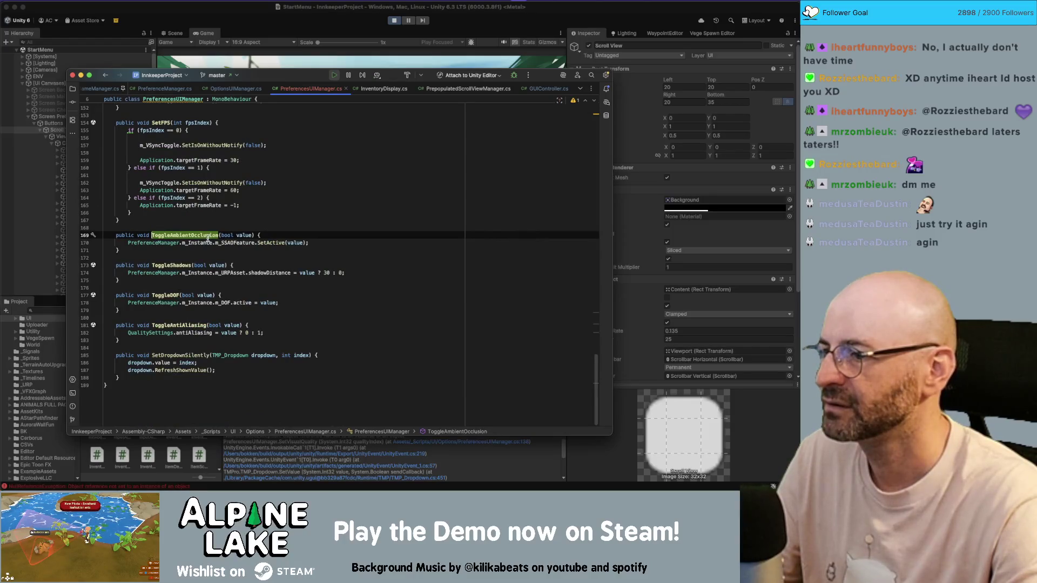
{"action": "left_click", "coordinate": [178, 243]}
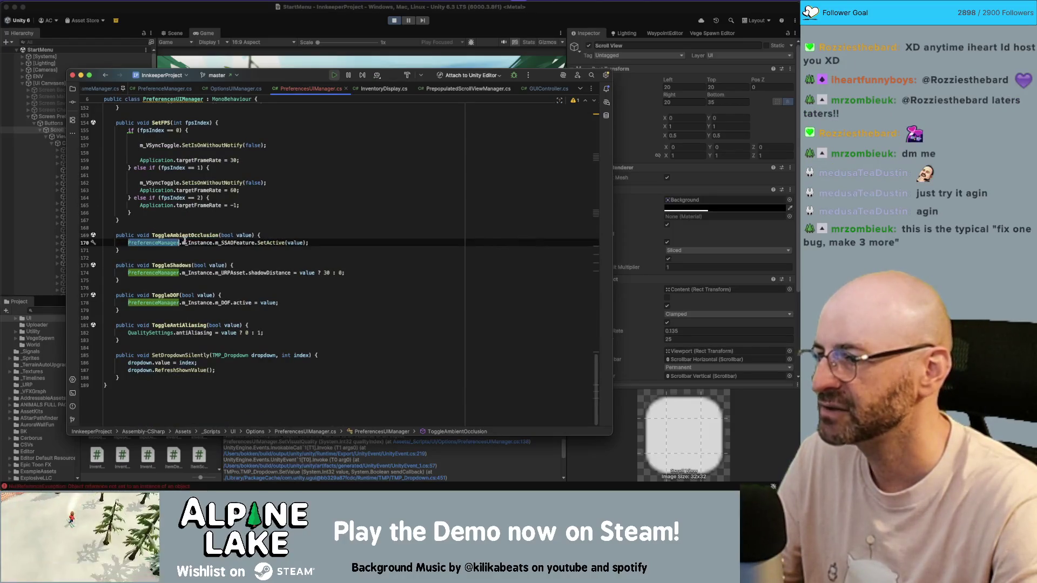
{"action": "key", "text": "super+Tab"}
{"action": "left_click", "coordinate": [112, 82]}
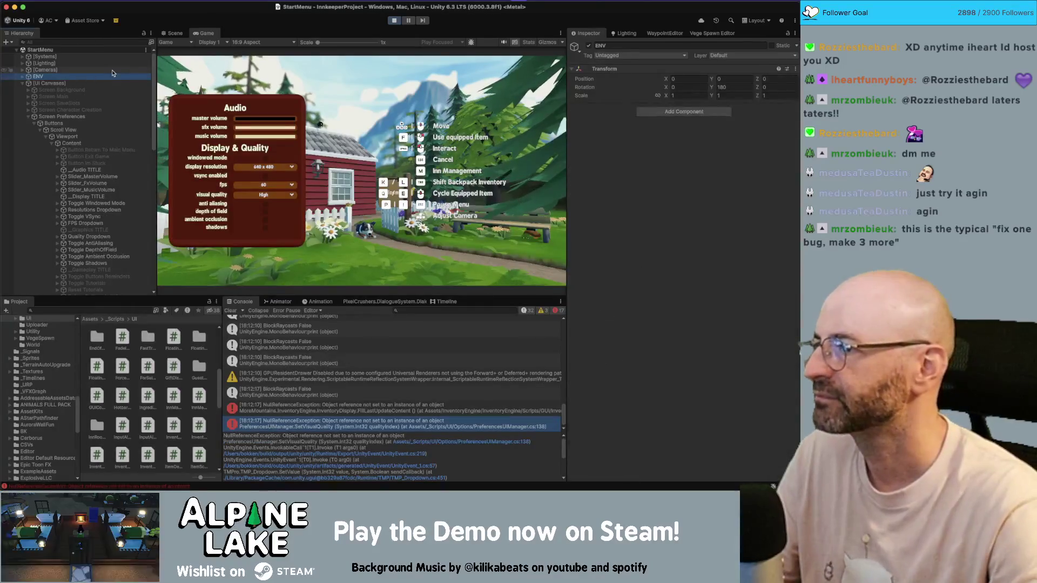
Step: Navigate the Hierarchy to GameManager, stop the game, and inspect Preference Manager's empty Effects Volume and DOF
{"action": "left_click", "coordinate": [112, 71]}
{"action": "key", "text": "Right"}
{"action": "key", "text": "Left"}
{"action": "key", "text": "Up"}
{"action": "key", "text": "Up"}
{"action": "key", "text": "Right"}
{"action": "key", "text": "Down"}
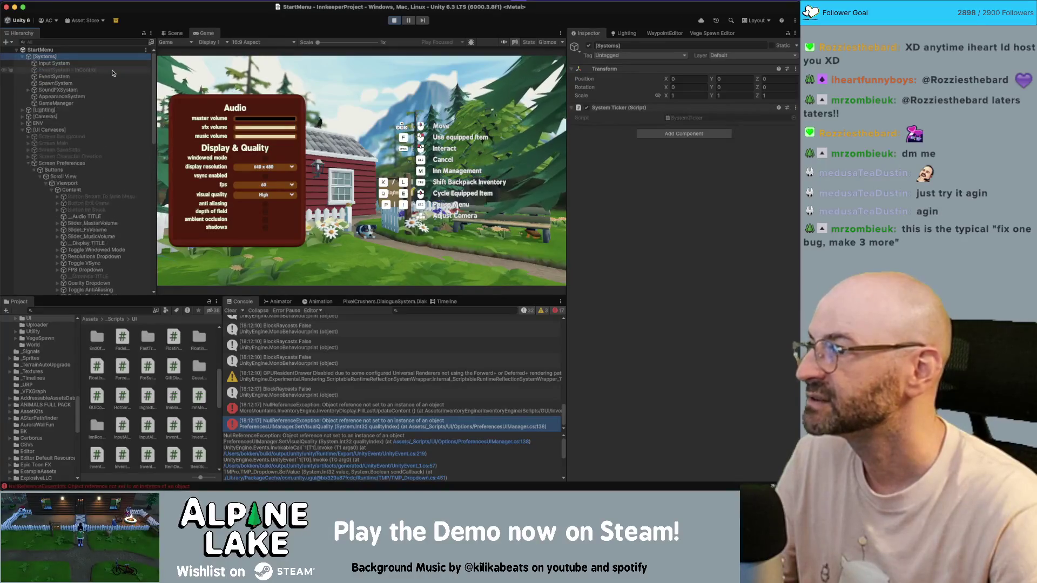
{"action": "key", "text": "Down"}
{"action": "key", "text": "Down"}
{"action": "key", "text": "Down"}
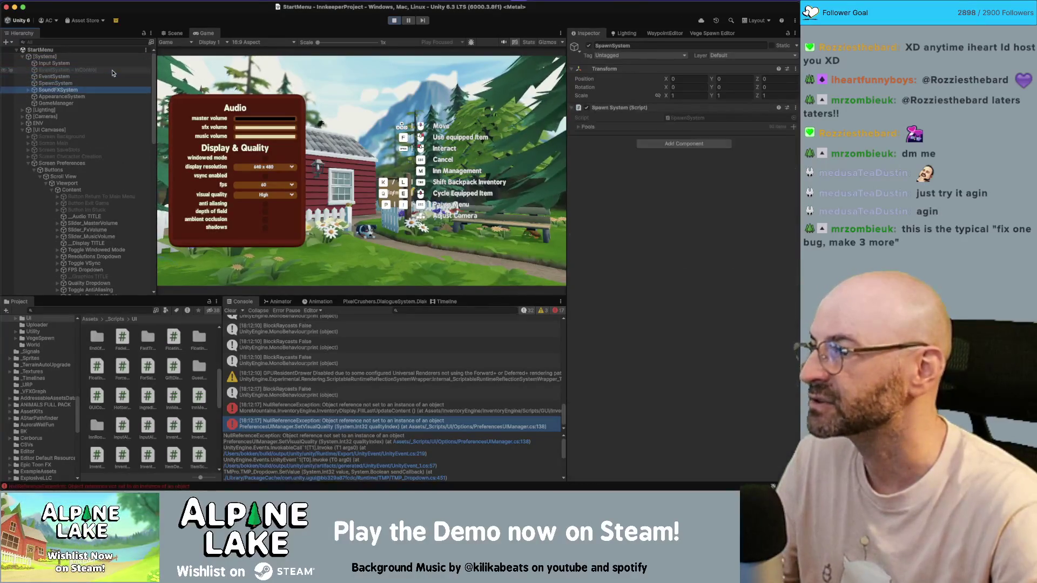
{"action": "scroll", "coordinate": [681, 259], "scroll_direction": "down", "scroll_amount": 3}
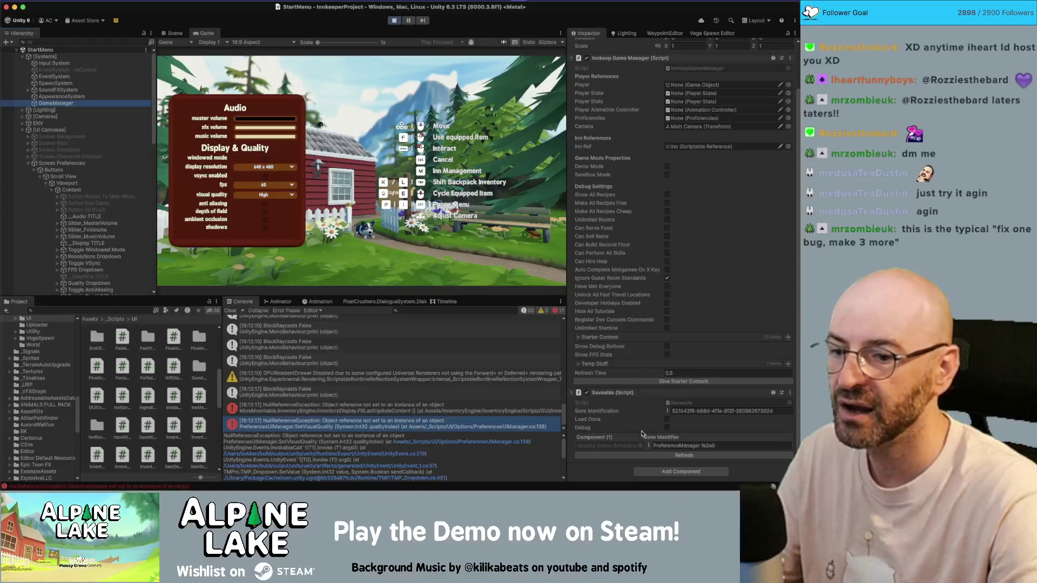
{"action": "left_click", "coordinate": [395, 21]}
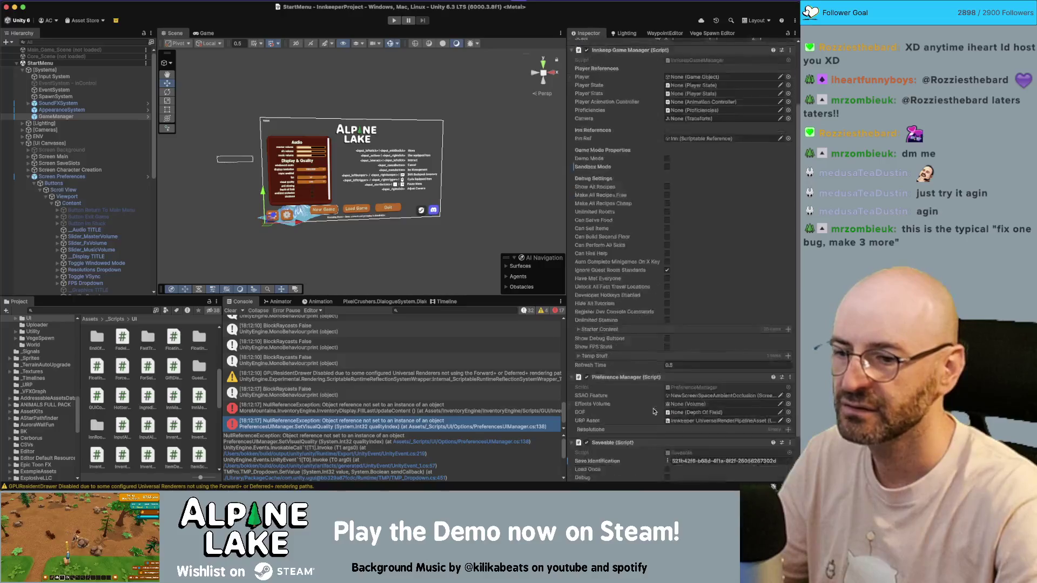
{"action": "scroll", "coordinate": [639, 358], "scroll_direction": "down", "scroll_amount": 5}
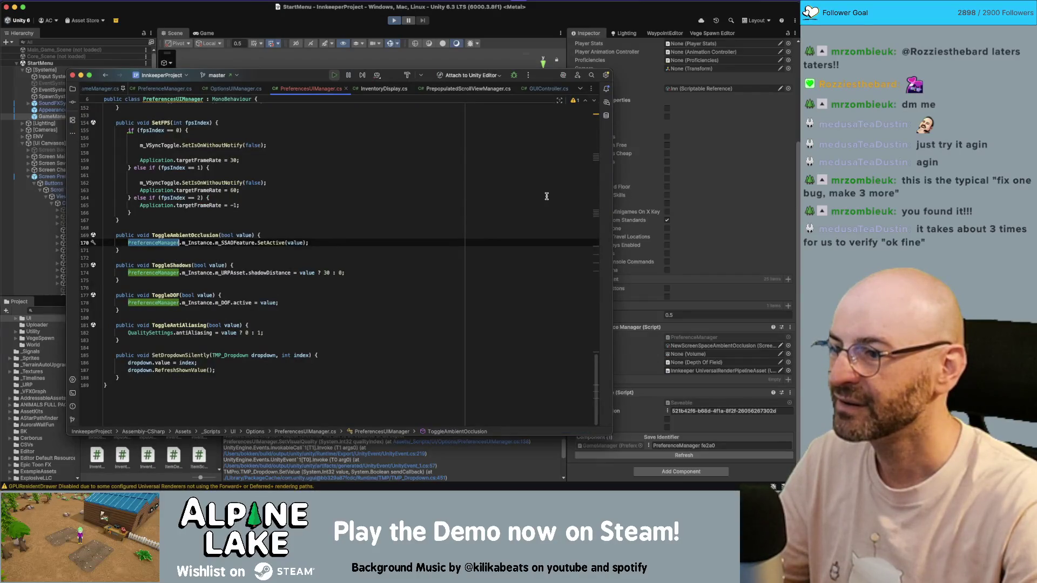
Step: Assign Global PostProcessing Volume to Effects Volume, save the StartMenu scene, and start Play mode
{"action": "left_click", "coordinate": [394, 20]}
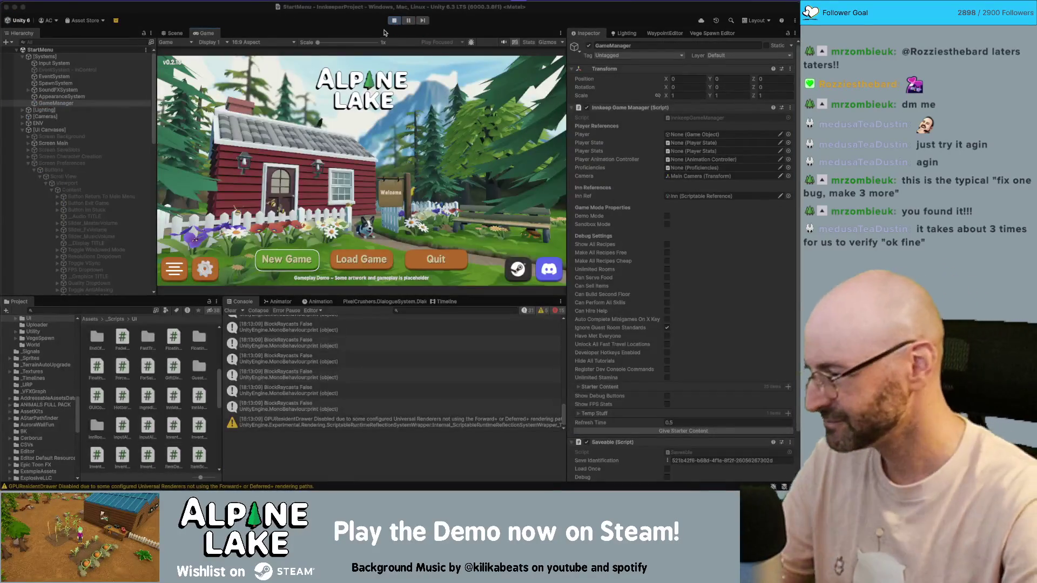
{"action": "left_click", "coordinate": [393, 22]}
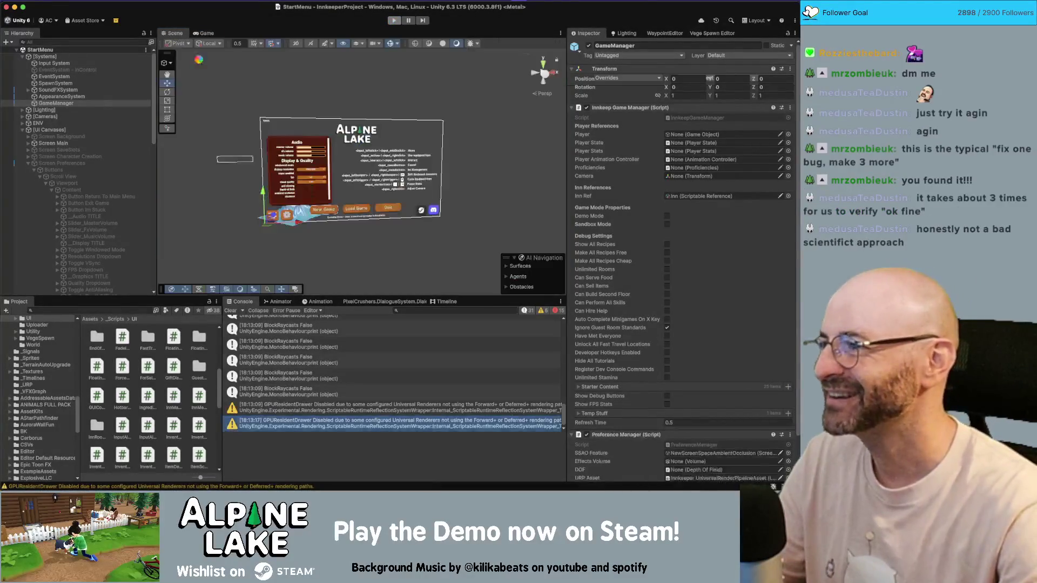
{"action": "scroll", "coordinate": [705, 377], "scroll_direction": "down", "scroll_amount": 5}
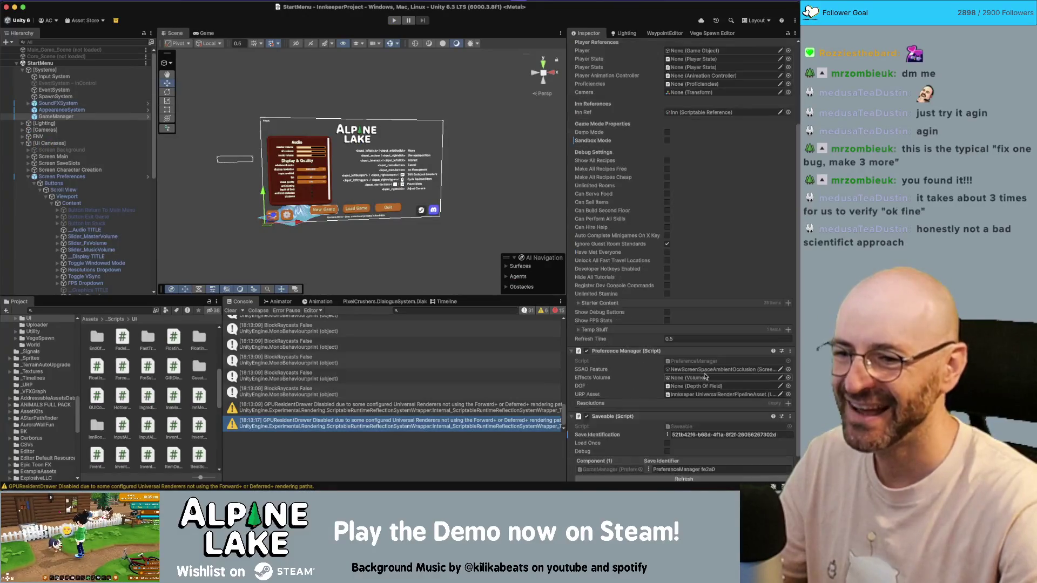
{"action": "left_click", "coordinate": [788, 378]}
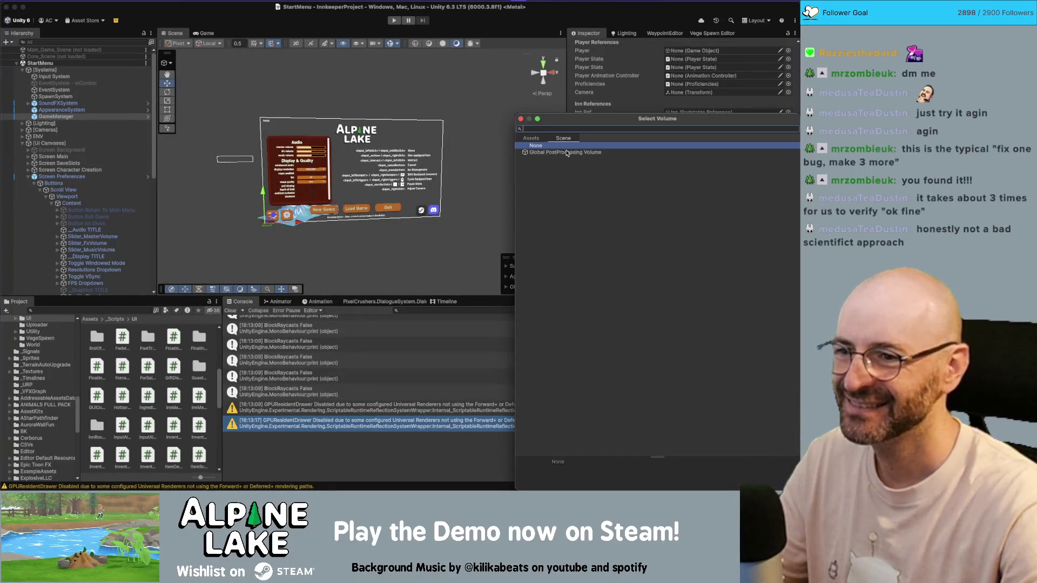
{"action": "double_click", "coordinate": [566, 153]}
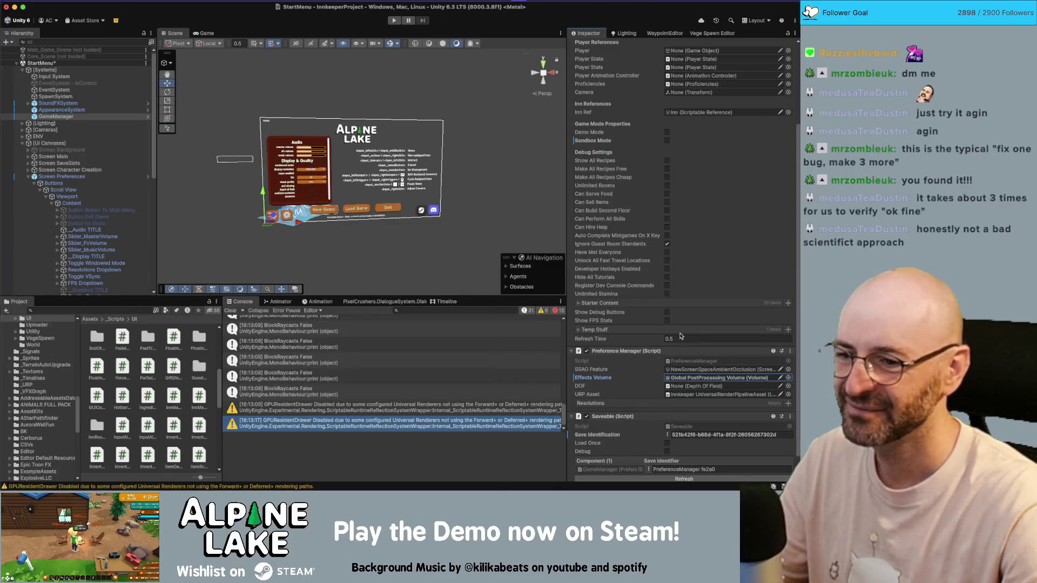
{"action": "key", "text": "ctrl+s"}
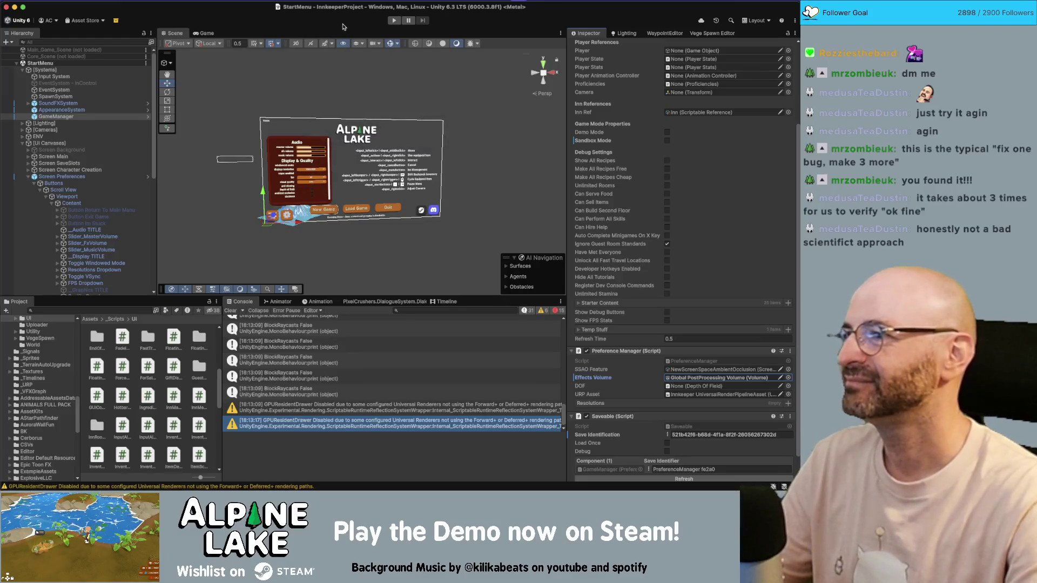
{"action": "left_click", "coordinate": [392, 21]}
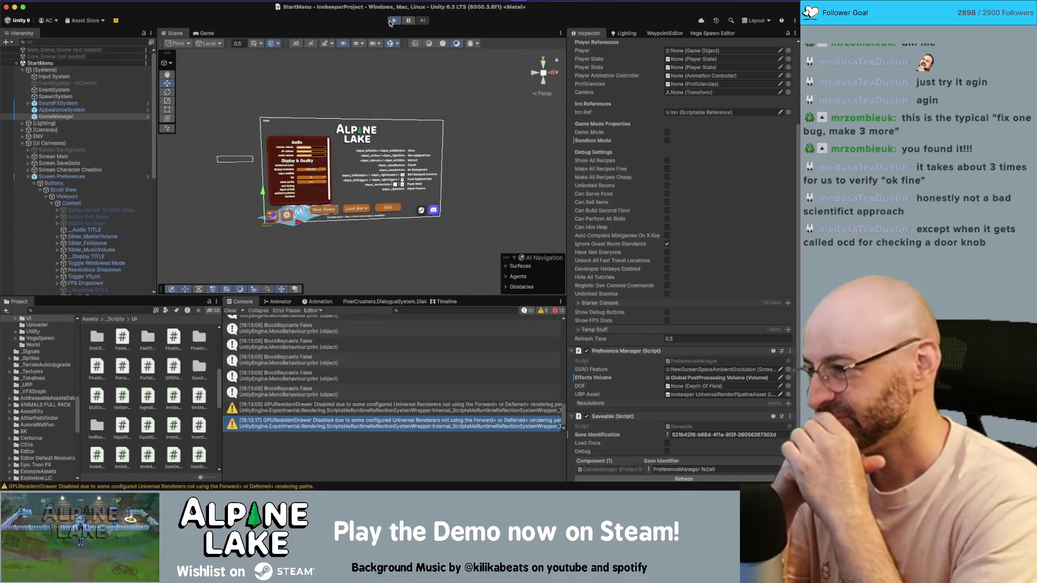
Step: Run the start menu, open Preferences, read the line 138 NullReferenceException trace, and stop playing
{"action": "left_click", "coordinate": [391, 21]}
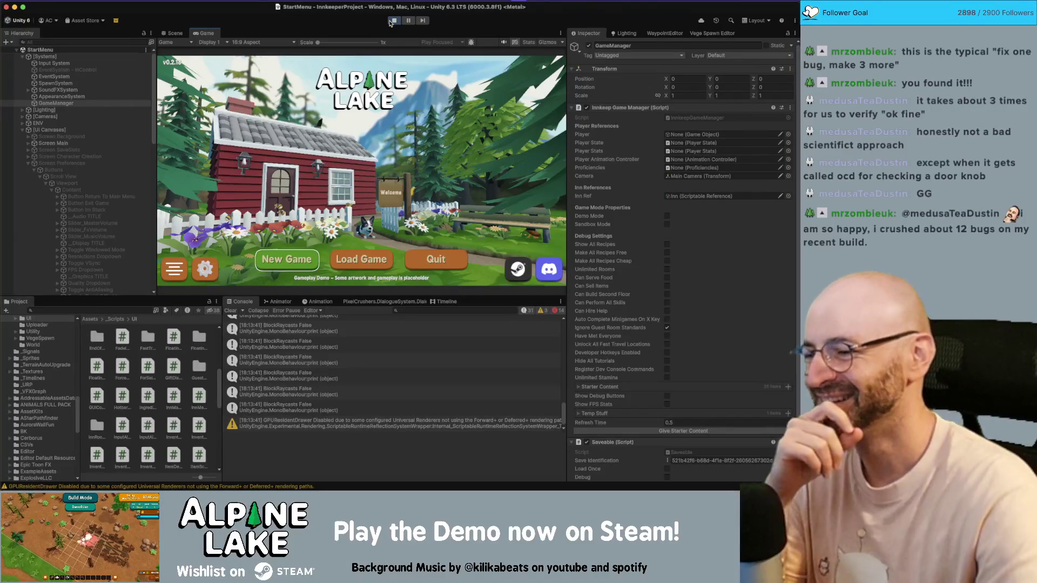
{"action": "left_click", "coordinate": [204, 269]}
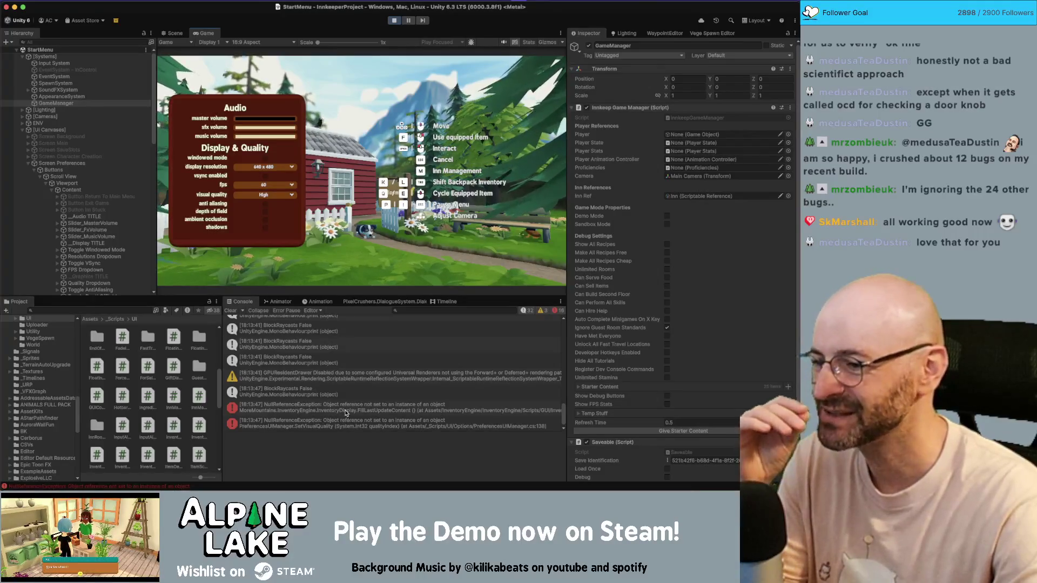
{"action": "left_click", "coordinate": [346, 411]}
{"action": "scroll", "coordinate": [375, 449], "scroll_direction": "down", "scroll_amount": 5}
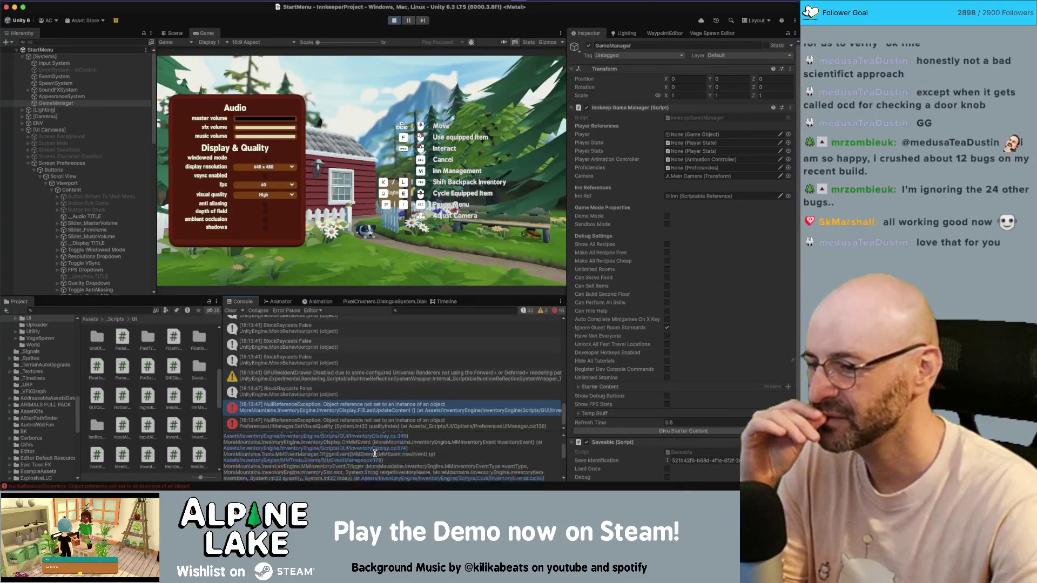
{"action": "scroll", "coordinate": [376, 450], "scroll_direction": "down", "scroll_amount": 3}
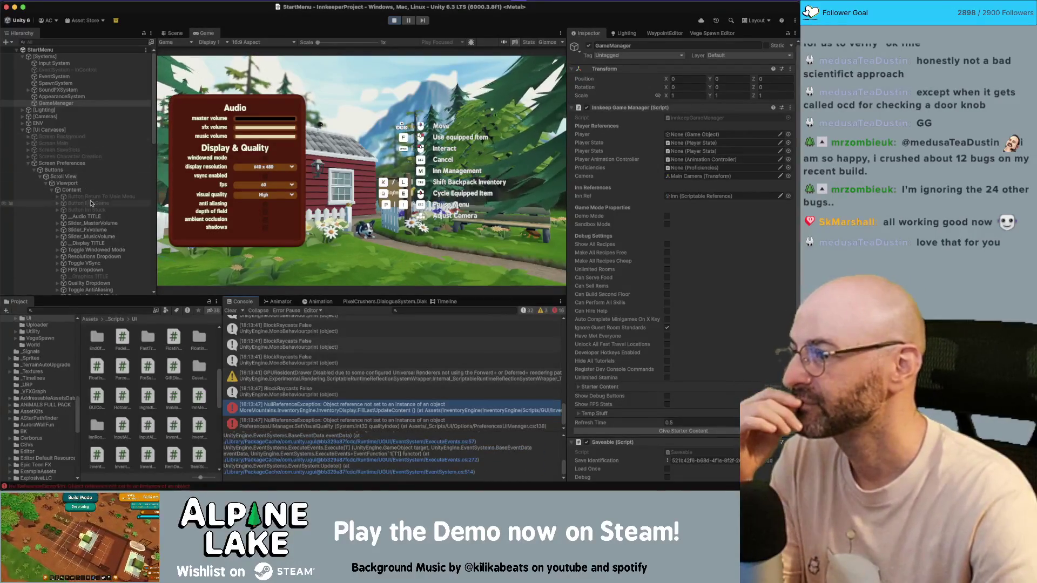
{"action": "scroll", "coordinate": [89, 143], "scroll_direction": "down", "scroll_amount": 5}
{"action": "left_click", "coordinate": [394, 20]}
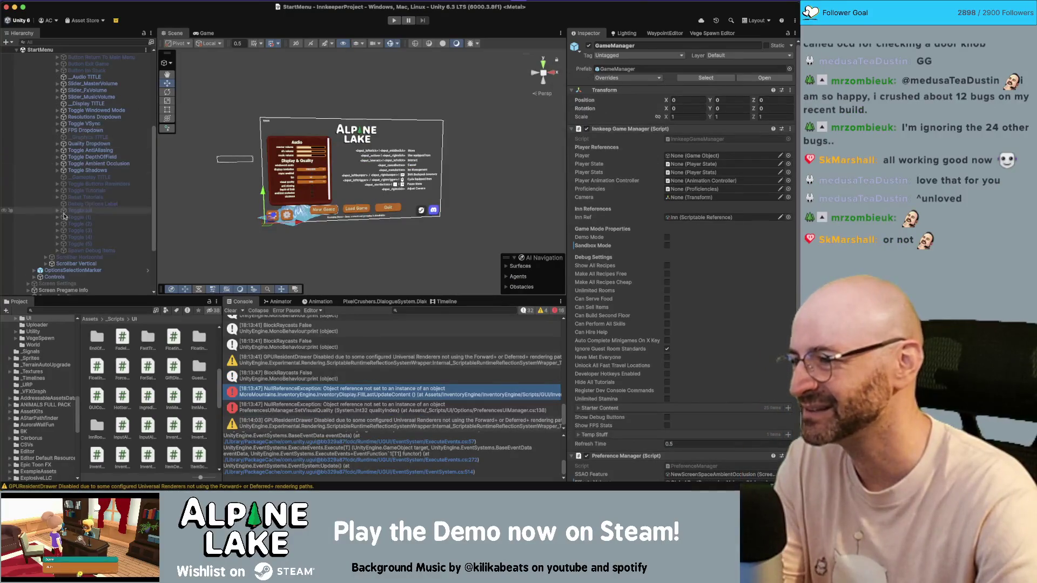
Step: Inspect OptionsSelectionMarker and its children, toggling its active state and reverting it to inactive
{"action": "left_click", "coordinate": [71, 270]}
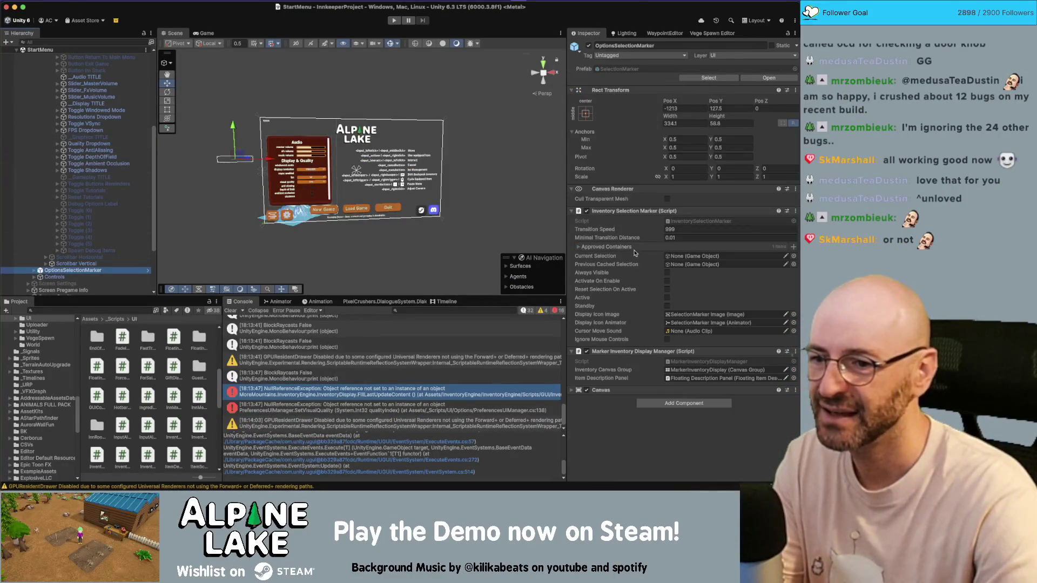
{"action": "left_click", "coordinate": [35, 271]}
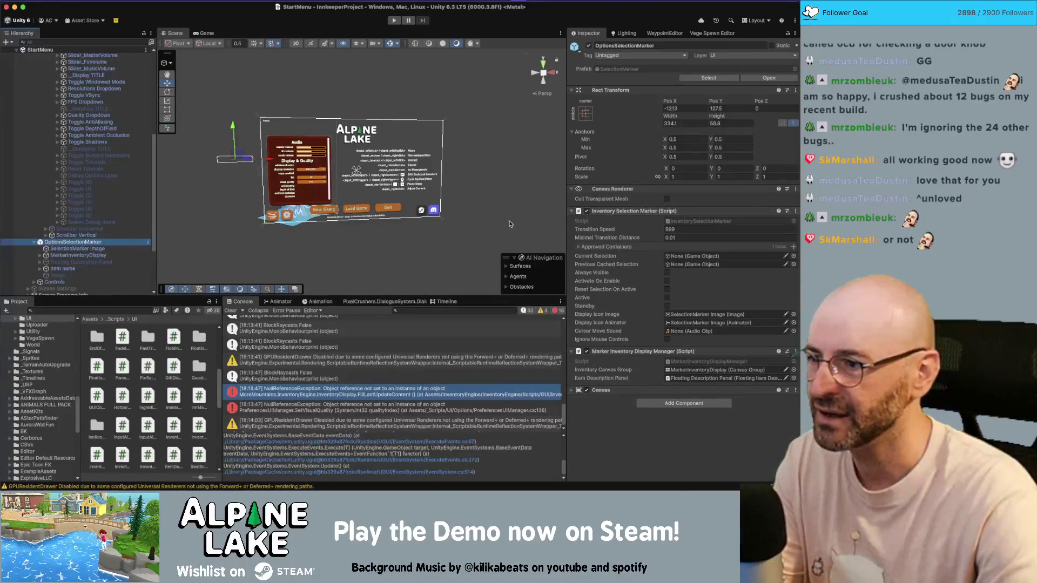
{"action": "left_click", "coordinate": [59, 289]}
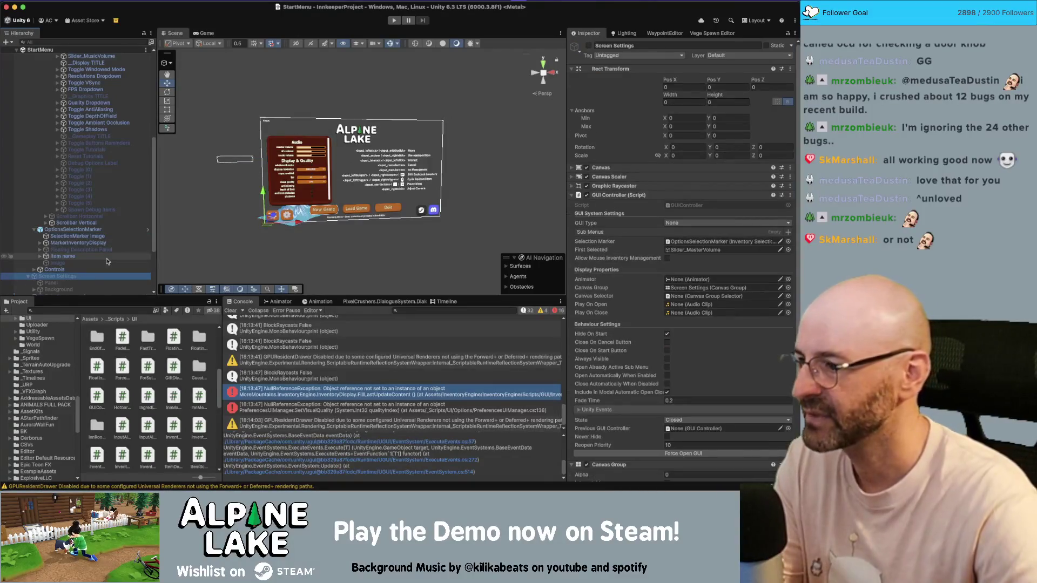
{"action": "scroll", "coordinate": [106, 262], "scroll_direction": "down", "scroll_amount": 1}
{"action": "left_click", "coordinate": [72, 290]}
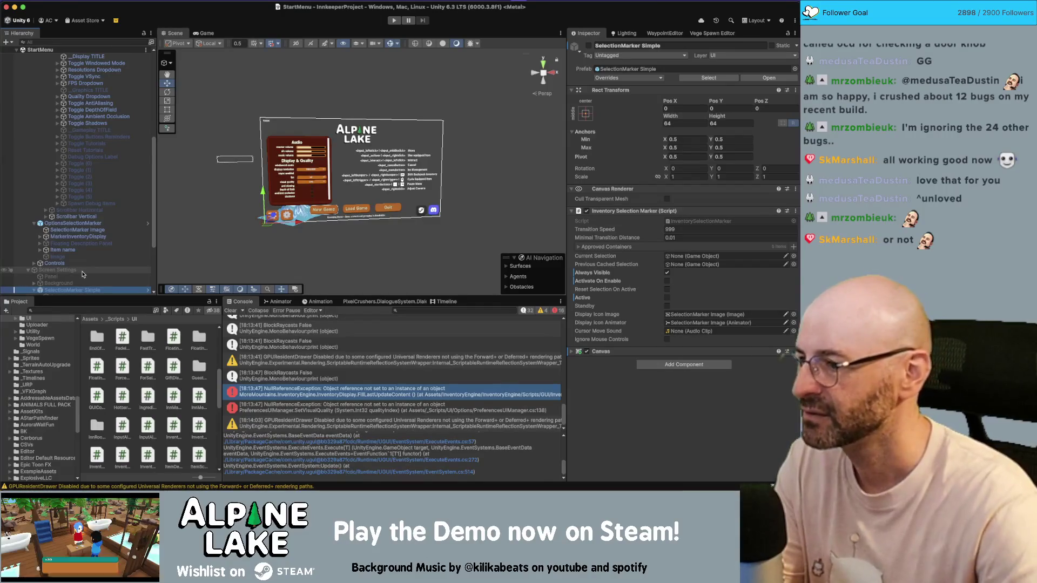
{"action": "scroll", "coordinate": [84, 262], "scroll_direction": "down", "scroll_amount": 5}
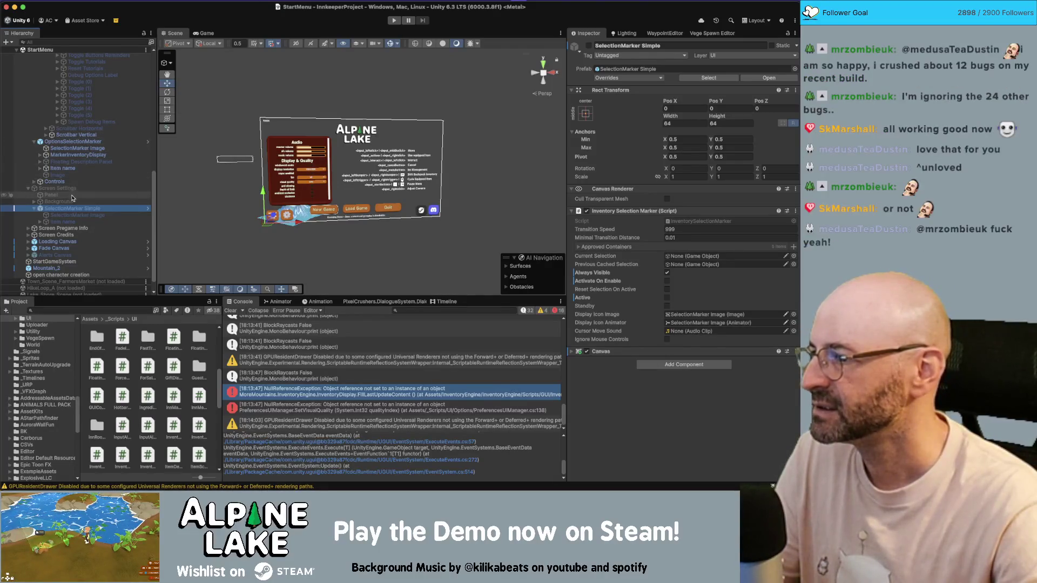
{"action": "left_click", "coordinate": [72, 141]}
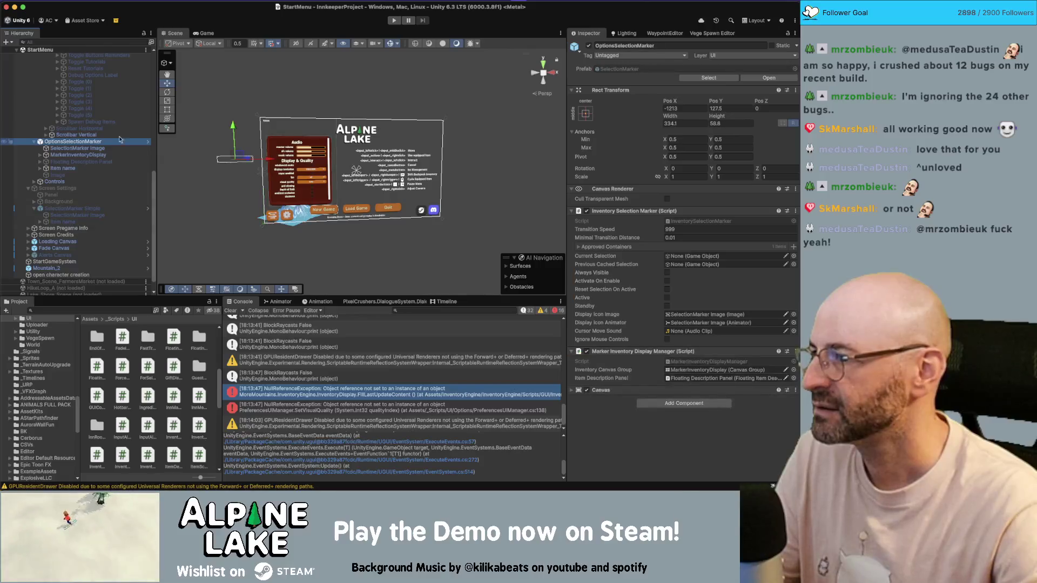
{"action": "left_click", "coordinate": [589, 46]}
{"action": "key", "text": "super+z"}
{"action": "key", "text": "super+z"}
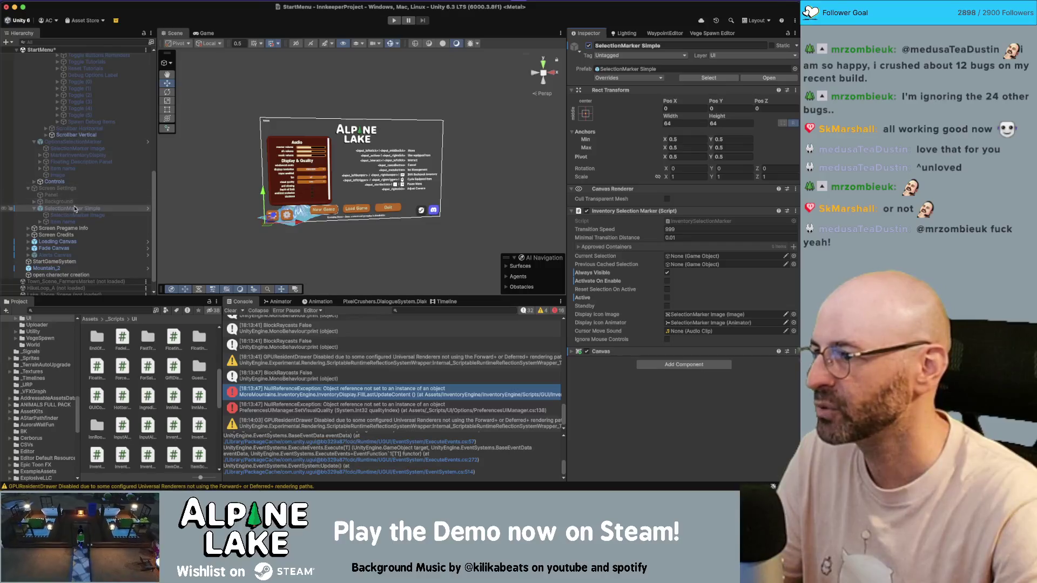
Step: Move SelectionMarker Simple beside Controls and compare its SelectionMarker Image with OptionsSelectionMarker's
{"action": "mouse_move", "coordinate": [59, 201]}
{"action": "left_mouse_down"}
{"action": "mouse_move", "coordinate": [62, 166]}
{"action": "mouse_move", "coordinate": [57, 187]}
{"action": "left_mouse_up"}
{"action": "left_click", "coordinate": [34, 141]}
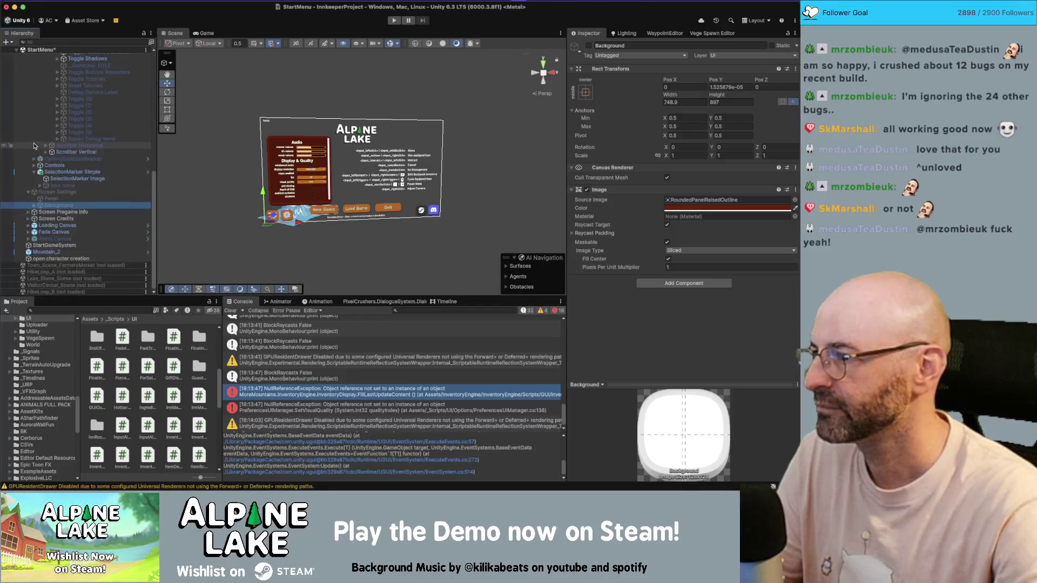
{"action": "left_click", "coordinate": [63, 172]}
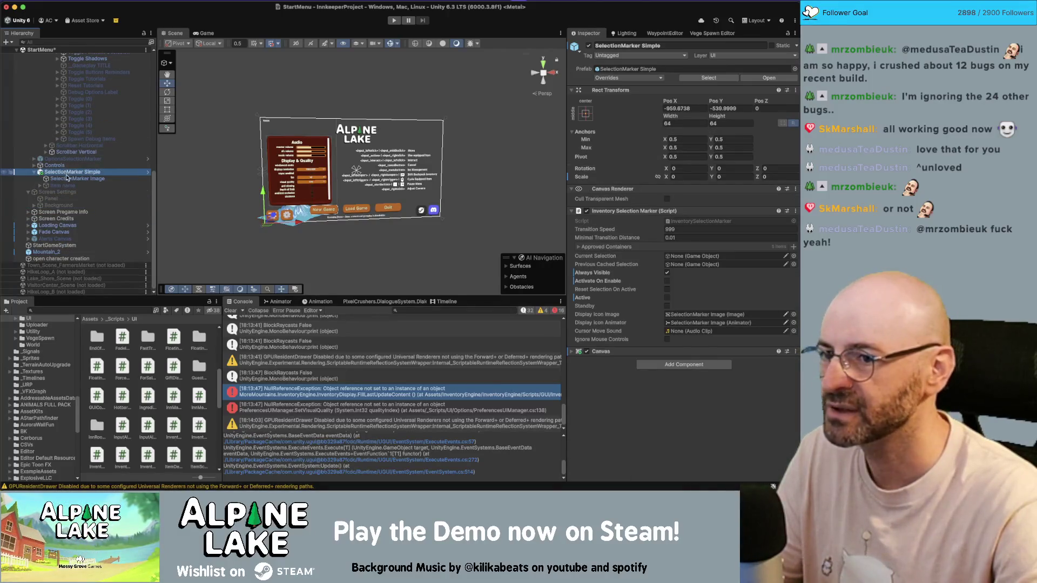
{"action": "left_click", "coordinate": [67, 178]}
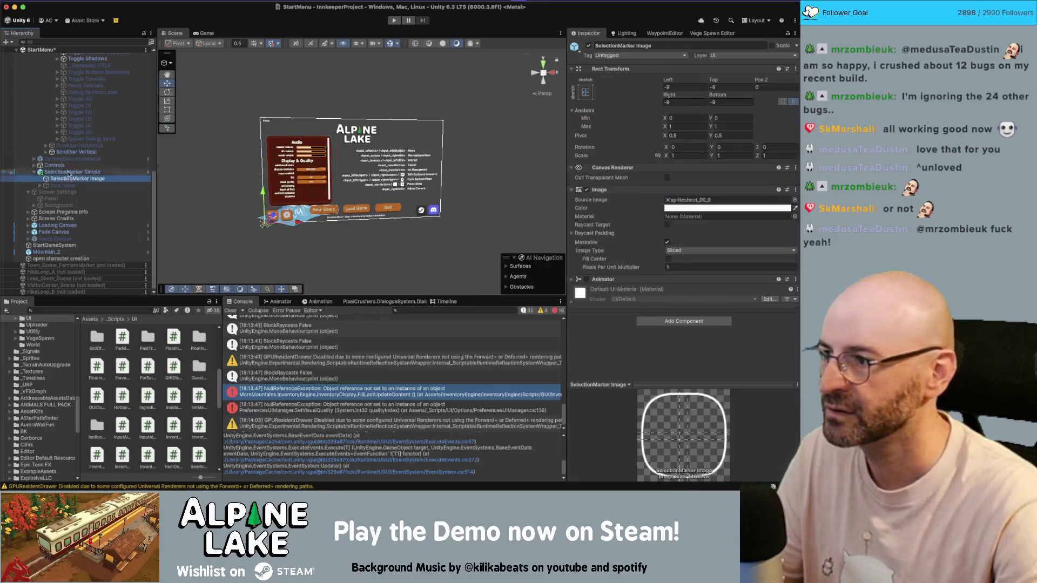
{"action": "left_click", "coordinate": [34, 159]}
{"action": "left_click", "coordinate": [75, 165]}
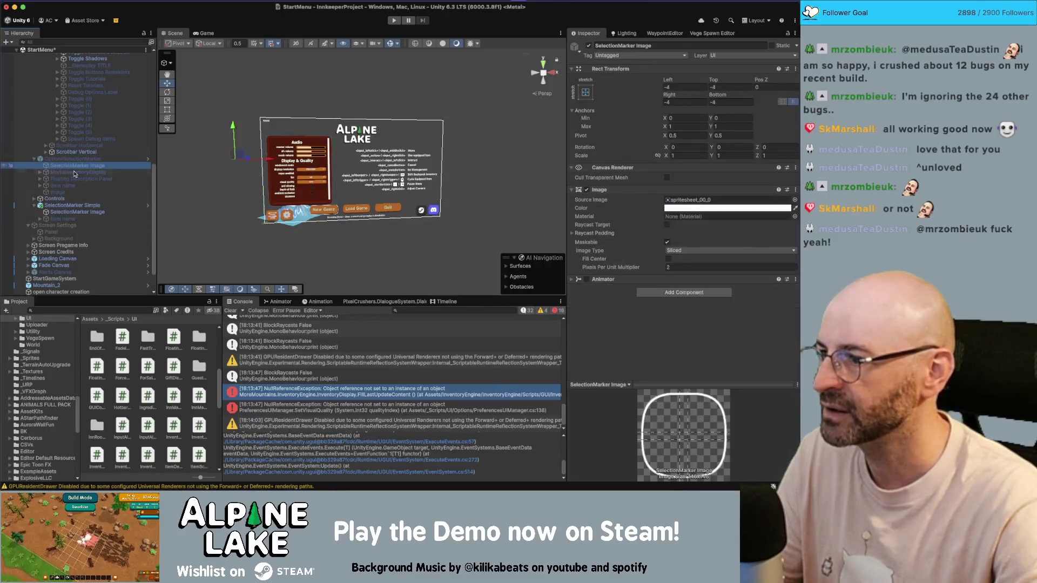
{"action": "left_click", "coordinate": [76, 212]}
Step: Raise the SelectionMarker Image's Pixels Per Unit Multiplier from 1 to 2, then select Scroll View
{"action": "left_click_drag", "start_coordinate": [658, 271], "coordinate": [663, 271]}
{"action": "scroll", "coordinate": [83, 137], "scroll_direction": "up", "scroll_amount": 5}
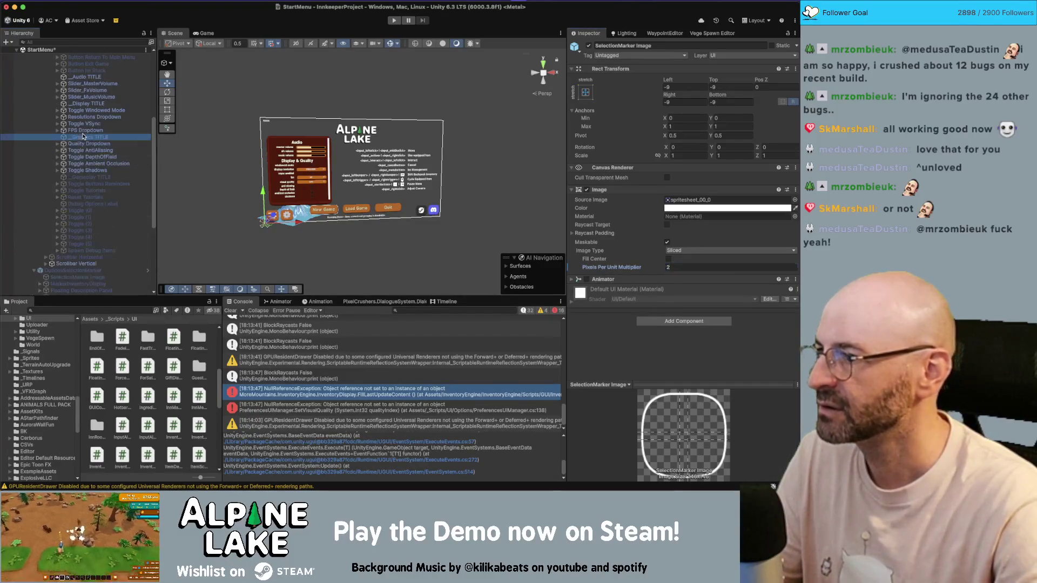
{"action": "scroll", "coordinate": [82, 136], "scroll_direction": "up", "scroll_amount": 5}
{"action": "left_click", "coordinate": [69, 93]}
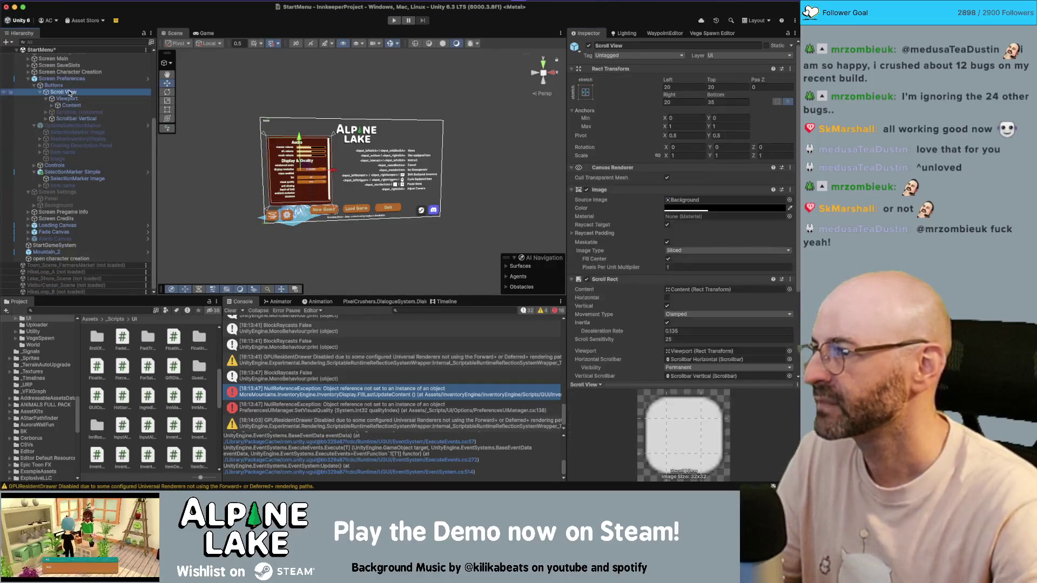
Step: Assign SelectionMarker Simple to Screen Preferences' GUI Controller Selection Marker, replacing OptionsSelectionMarker, and save StartMenu
{"action": "left_click", "coordinate": [78, 86]}
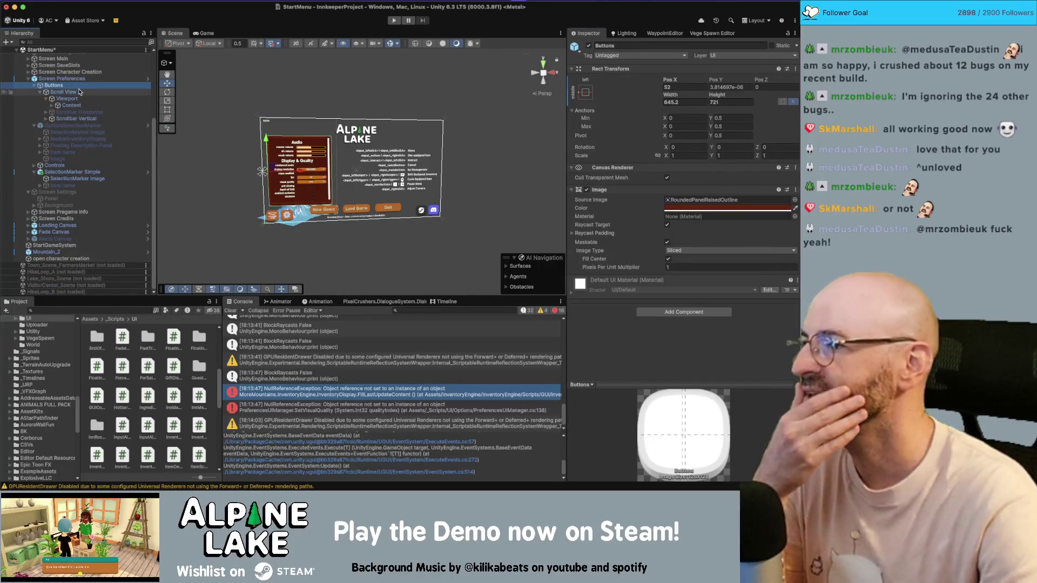
{"action": "left_click", "coordinate": [64, 79]}
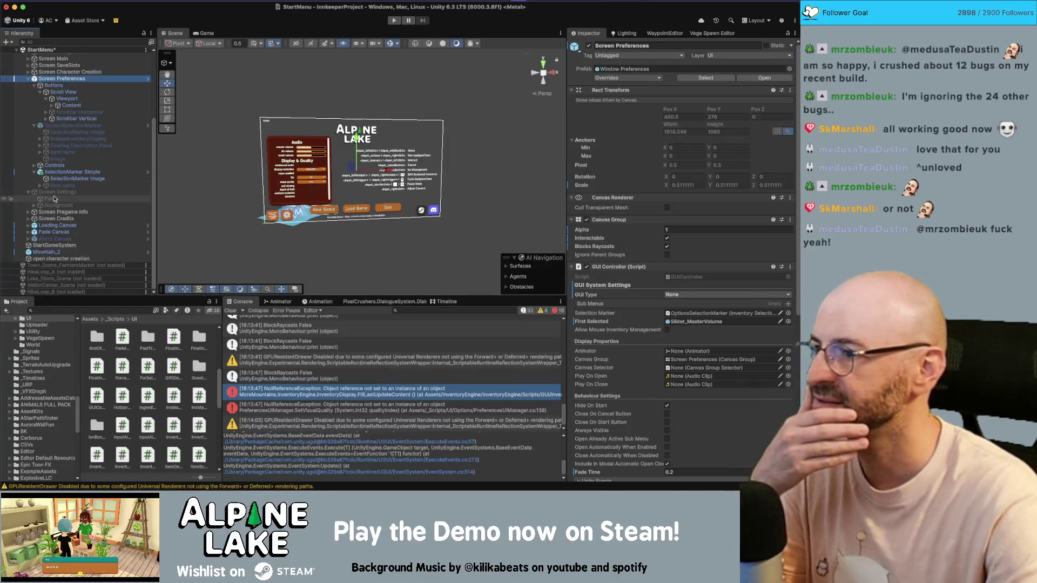
{"action": "mouse_move", "coordinate": [68, 172]}
{"action": "left_mouse_down"}
{"action": "mouse_move", "coordinate": [698, 325]}
{"action": "mouse_move", "coordinate": [675, 311]}
{"action": "left_mouse_up"}
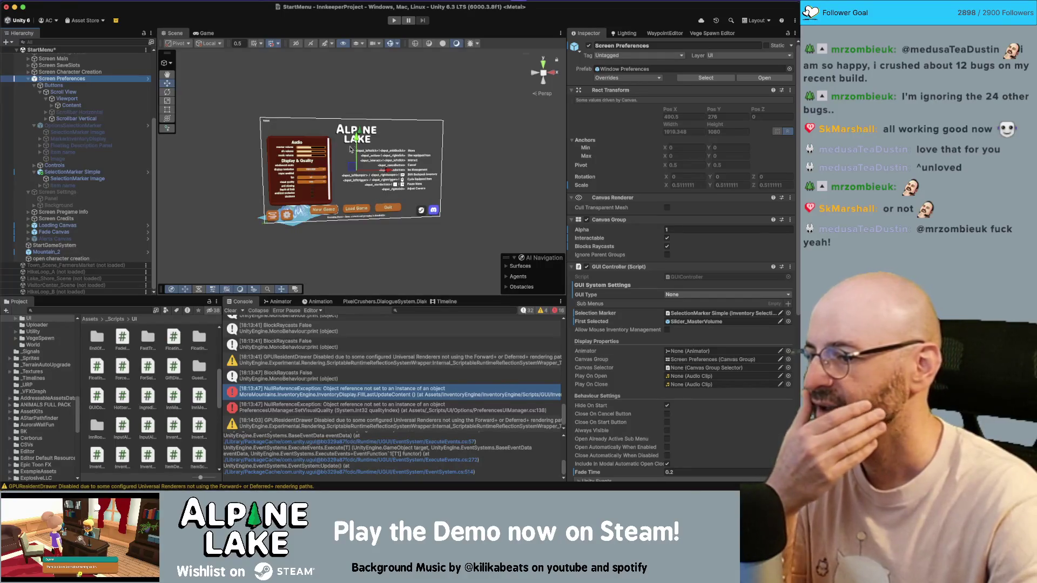
{"action": "key", "text": "ctrl+s"}
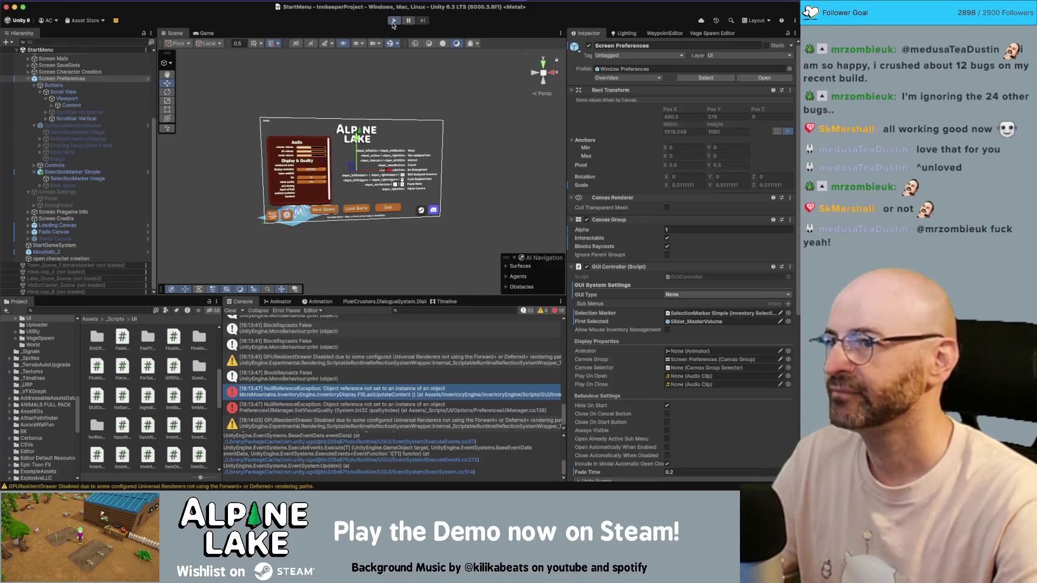
Step: Run the game, open Preferences, and open the NullReferenceException's PreferencesUIManager.cs:138 line in Rider
{"action": "left_click", "coordinate": [394, 22]}
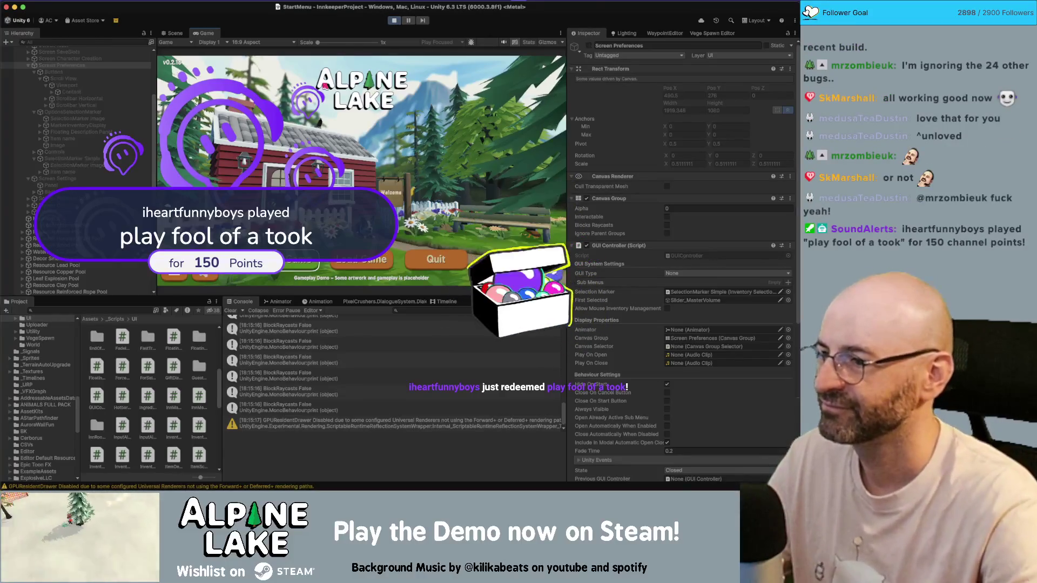
{"action": "left_click", "coordinate": [201, 269]}
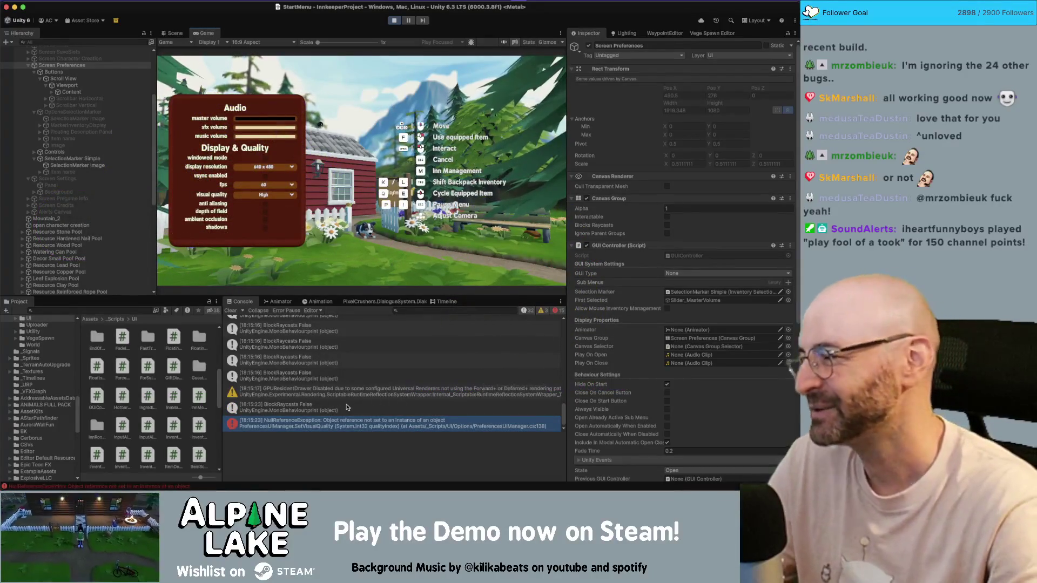
{"action": "left_click", "coordinate": [401, 427]}
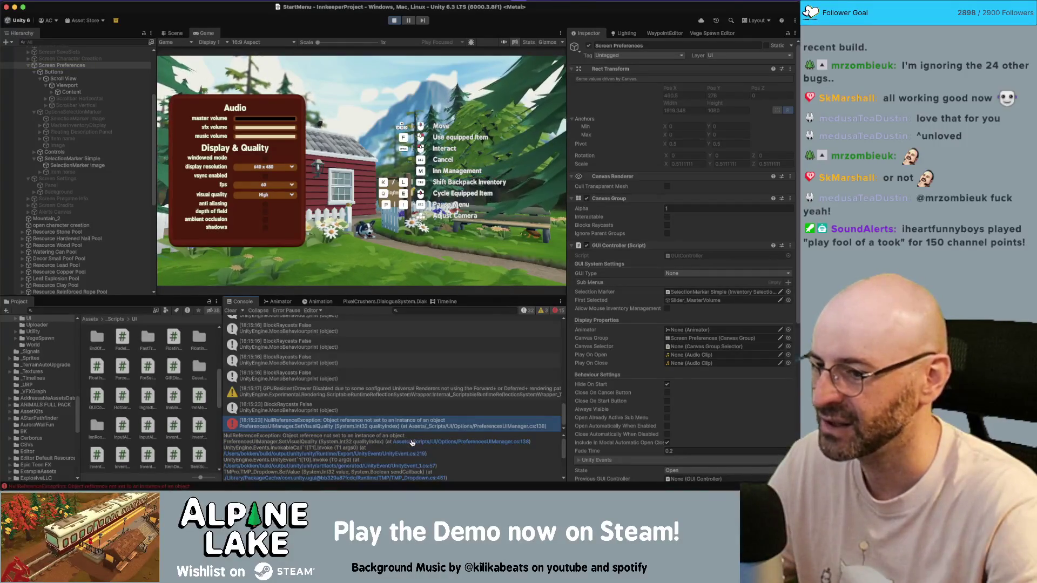
{"action": "left_click", "coordinate": [411, 443]}
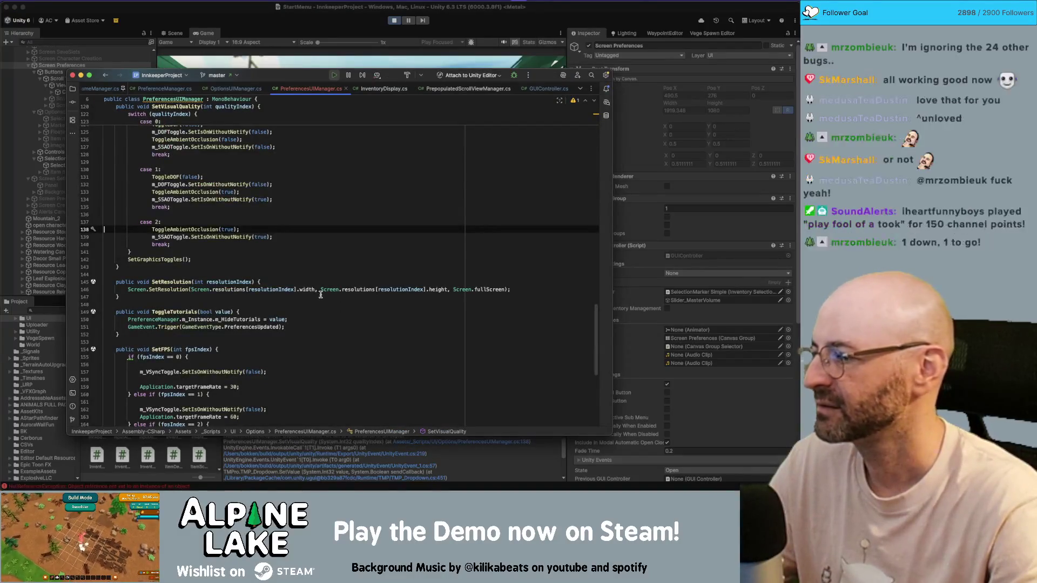
{"action": "left_click", "coordinate": [161, 232]}
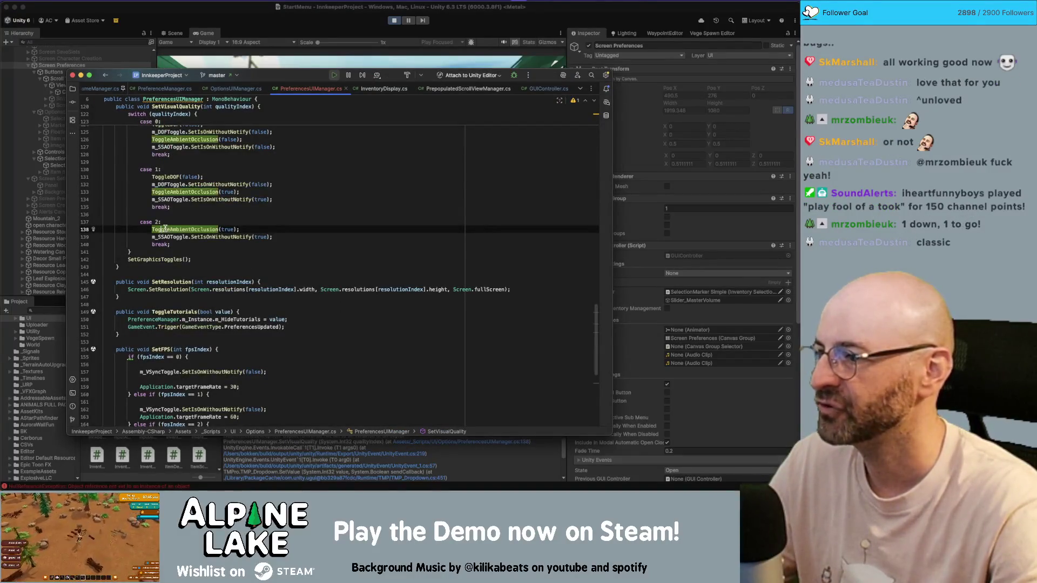
{"action": "scroll", "coordinate": [162, 233], "scroll_direction": "up", "scroll_amount": 2}
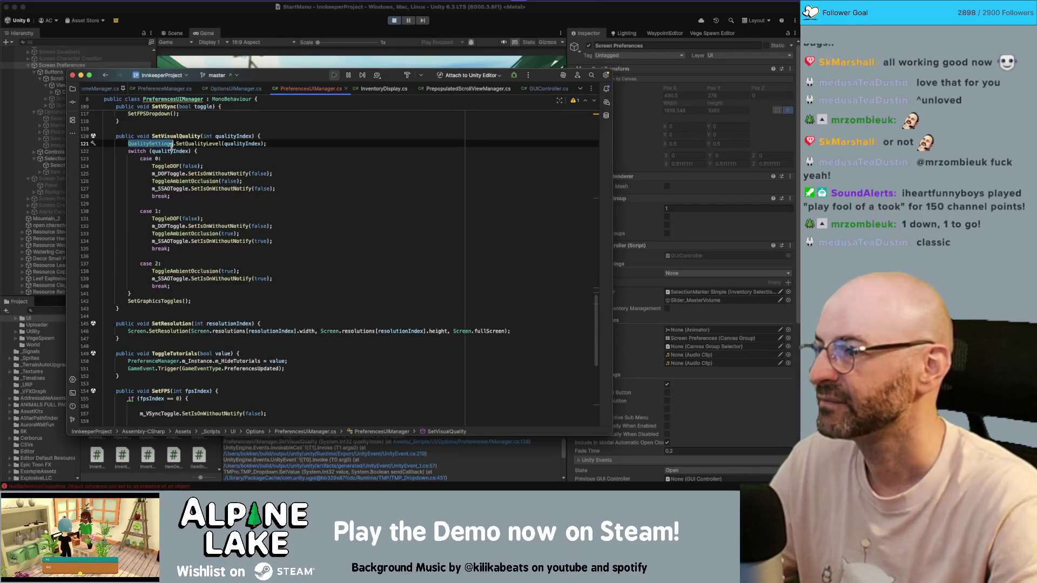
{"action": "left_click_drag", "start_coordinate": [166, 143], "coordinate": [173, 296]}
{"action": "double_click", "coordinate": [173, 271]}
{"action": "double_click", "coordinate": [172, 277]}
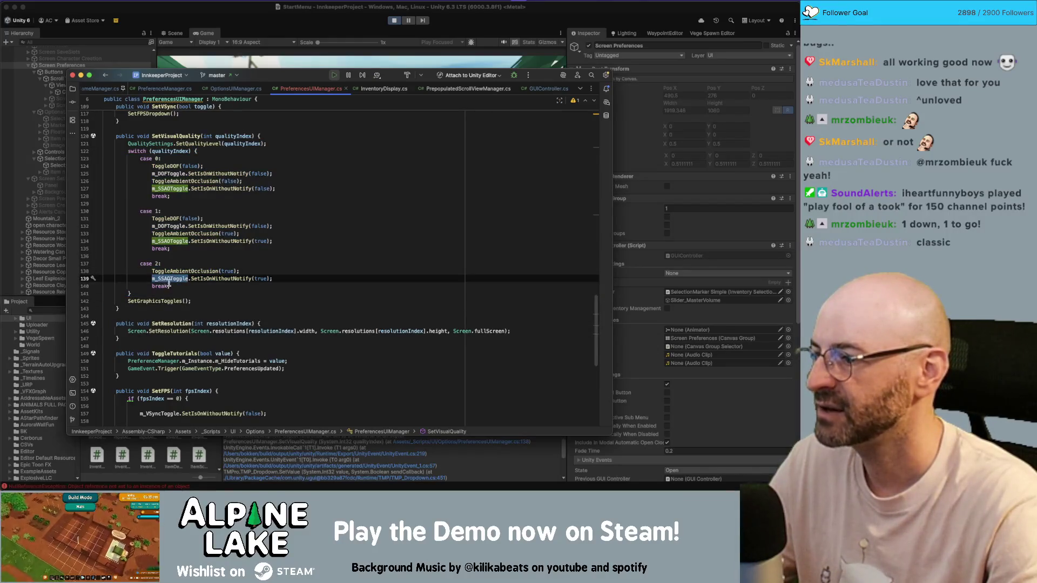
{"action": "key", "text": "super+Tab"}
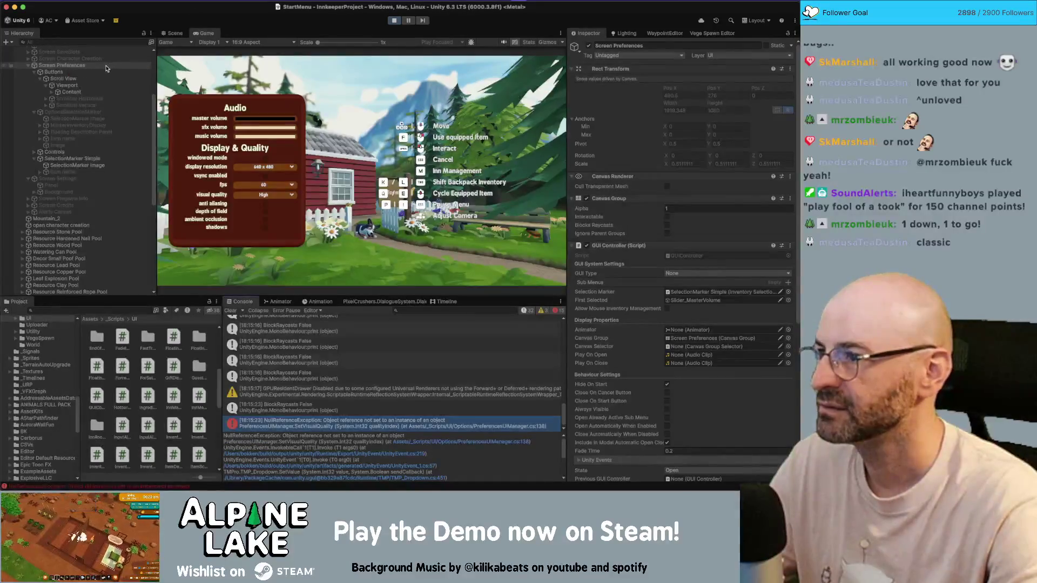
{"action": "scroll", "coordinate": [675, 325], "scroll_direction": "down", "scroll_amount": 5}
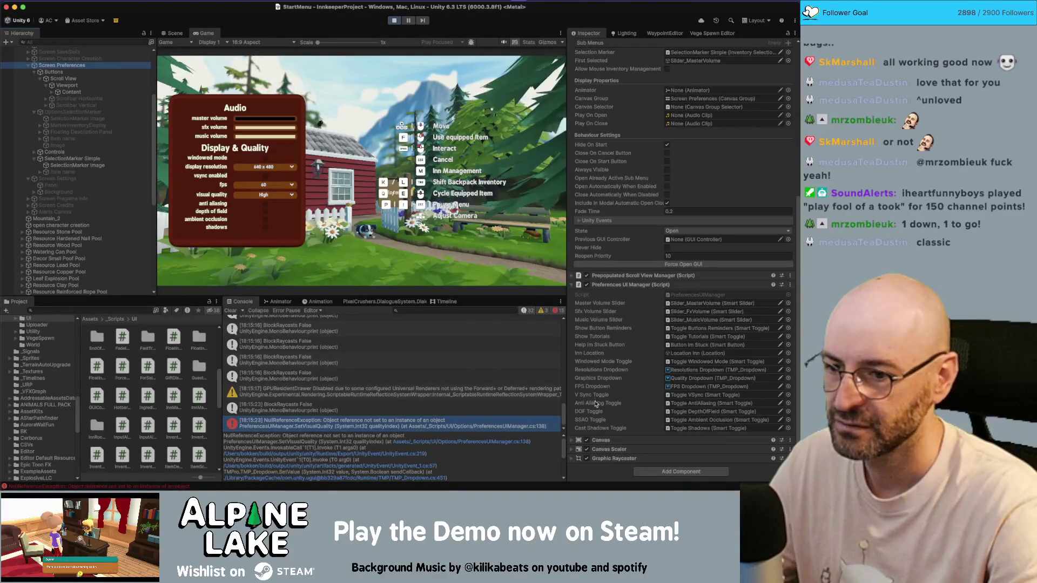
{"action": "left_click", "coordinate": [702, 421]}
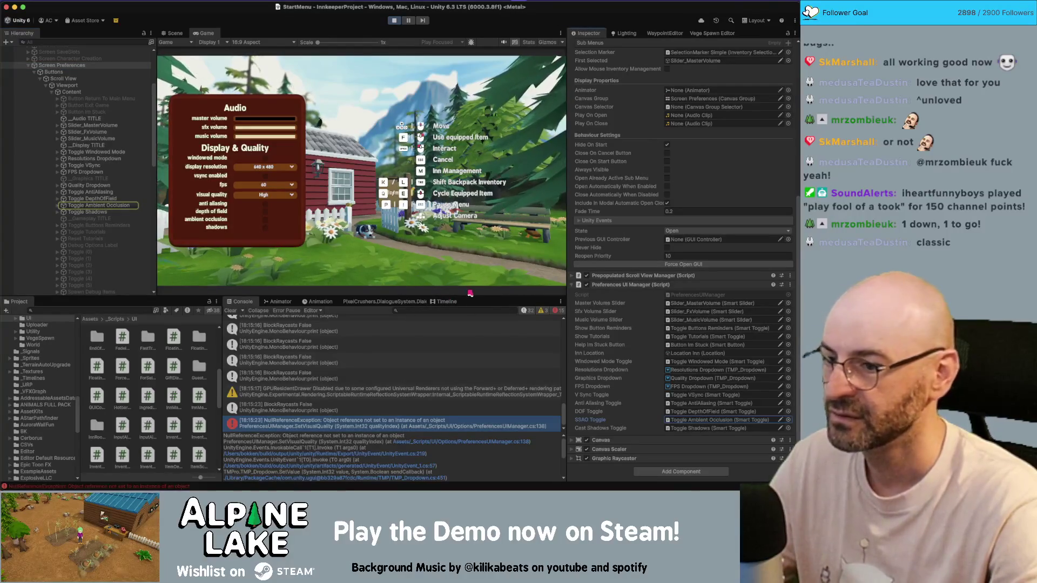
{"action": "left_click", "coordinate": [449, 444]}
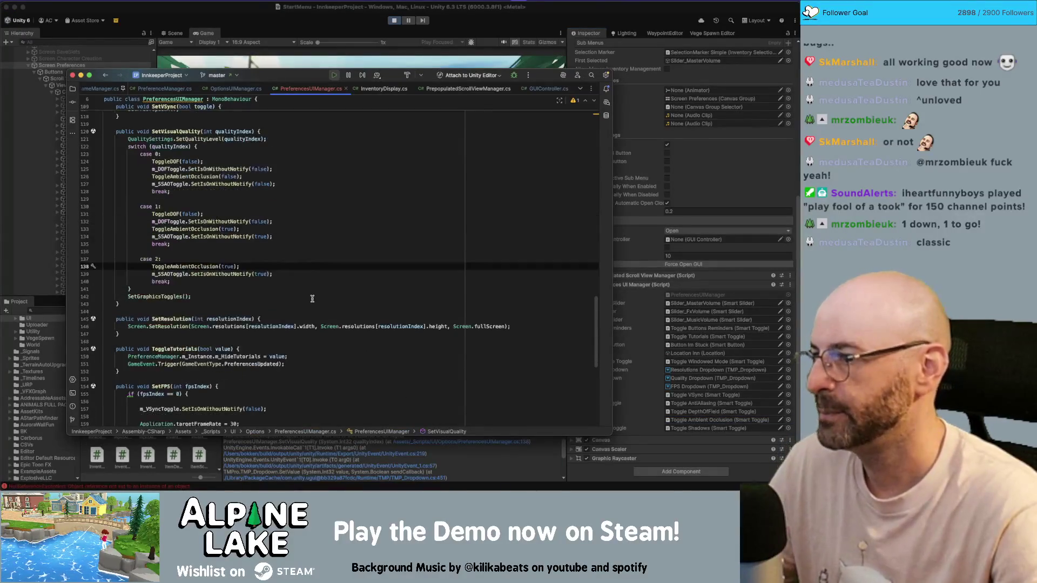
Step: Highlight the ToggleAmbientOcclusion calls in SetVisualQuality and reopen the script at the failing line
{"action": "scroll", "coordinate": [314, 301], "scroll_direction": "up", "scroll_amount": 1}
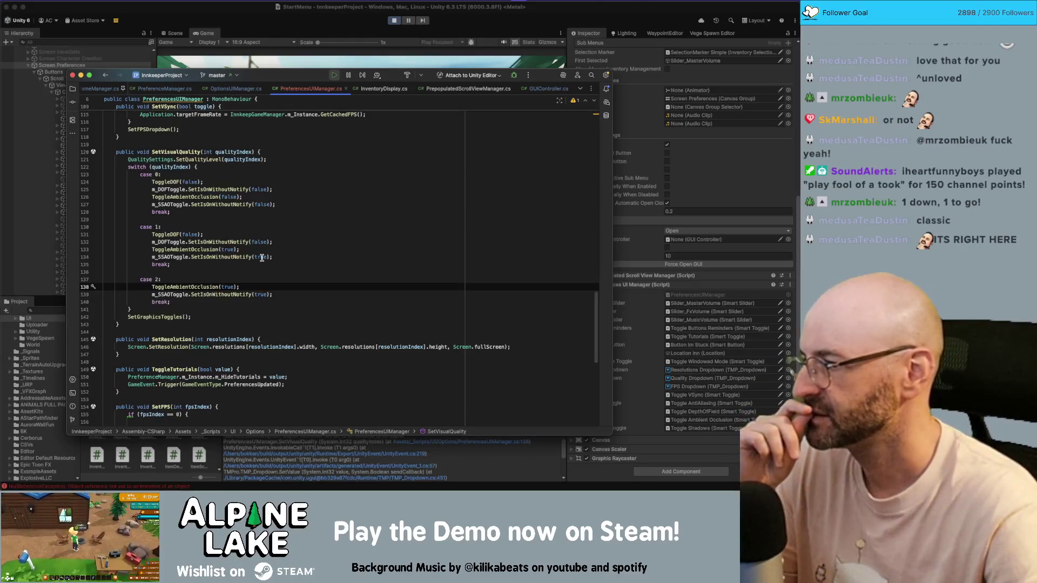
{"action": "double_click", "coordinate": [207, 287]}
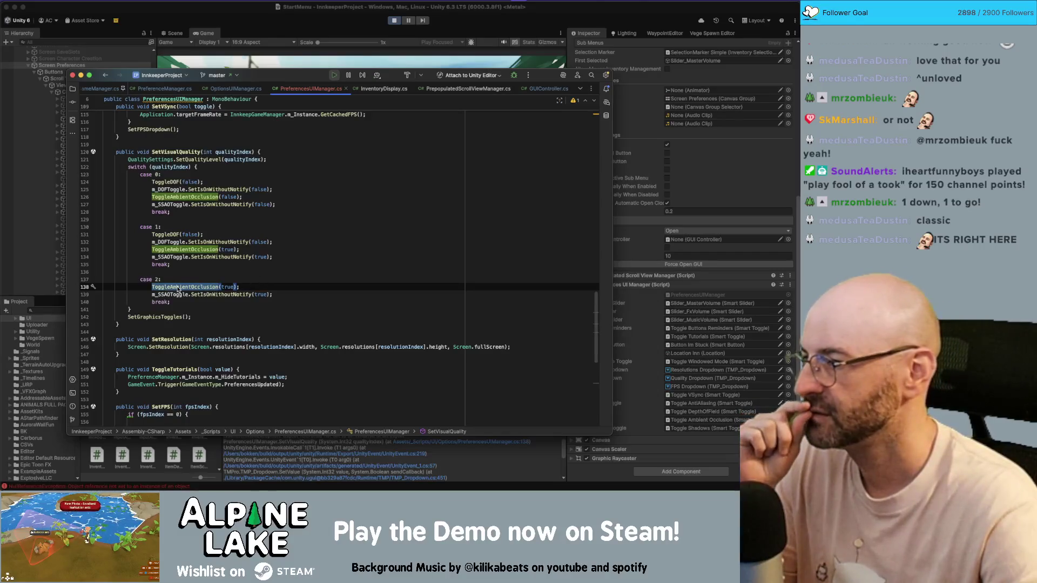
{"action": "mouse_move", "coordinate": [177, 289]}
{"action": "scroll", "coordinate": [252, 243], "scroll_direction": "down", "scroll_amount": 5}
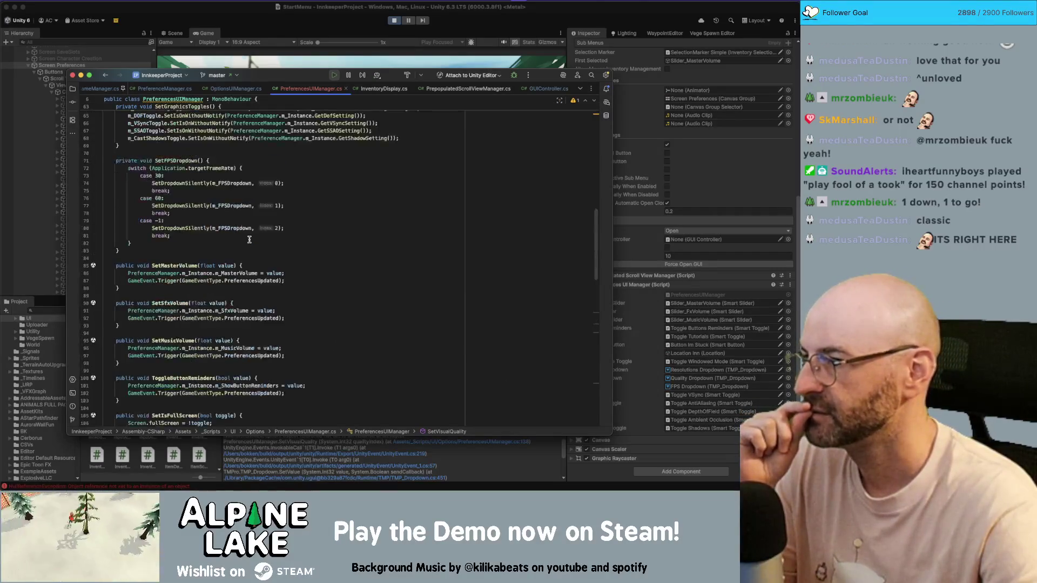
{"action": "left_click", "coordinate": [466, 464]}
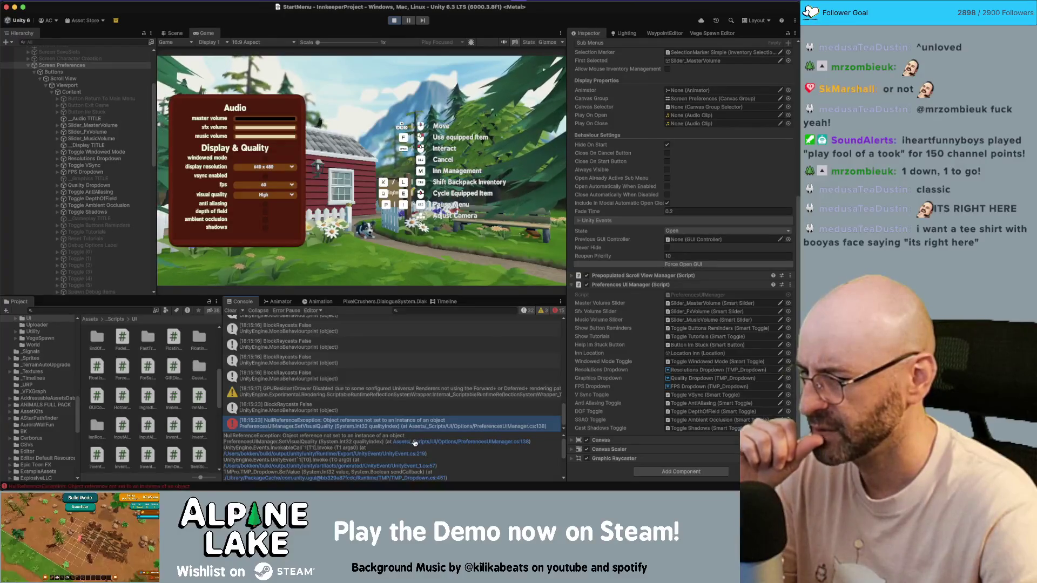
{"action": "left_click", "coordinate": [415, 442]}
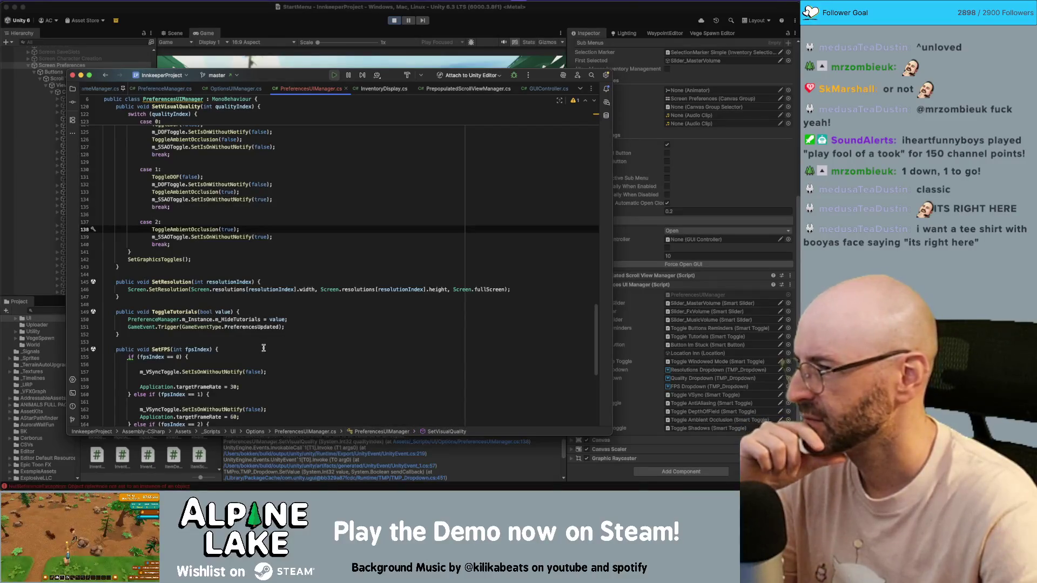
Step: Insert print("yoooooooo"); as the first line under case 2, before ToggleAmbientOcclusion
{"action": "key", "text": "Return"}
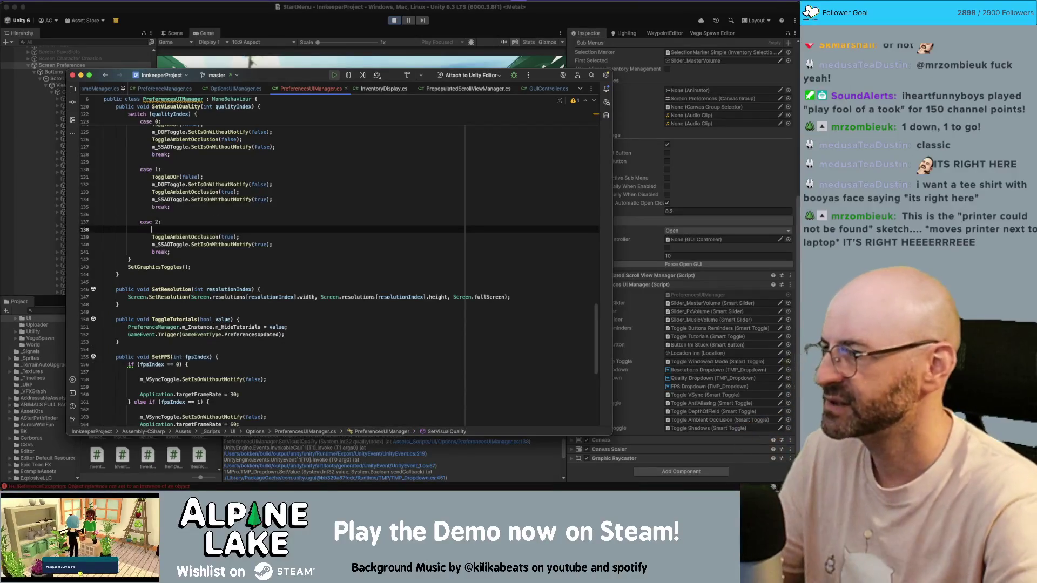
{"action": "type", "text": "print(\"yoooooooo\");"}
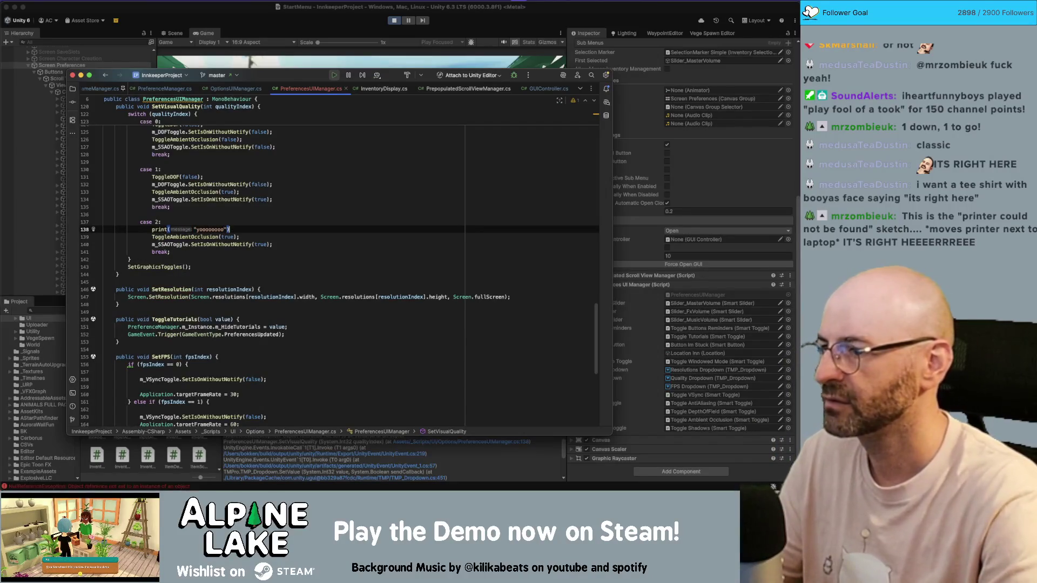
{"action": "key", "text": "super+Tab"}
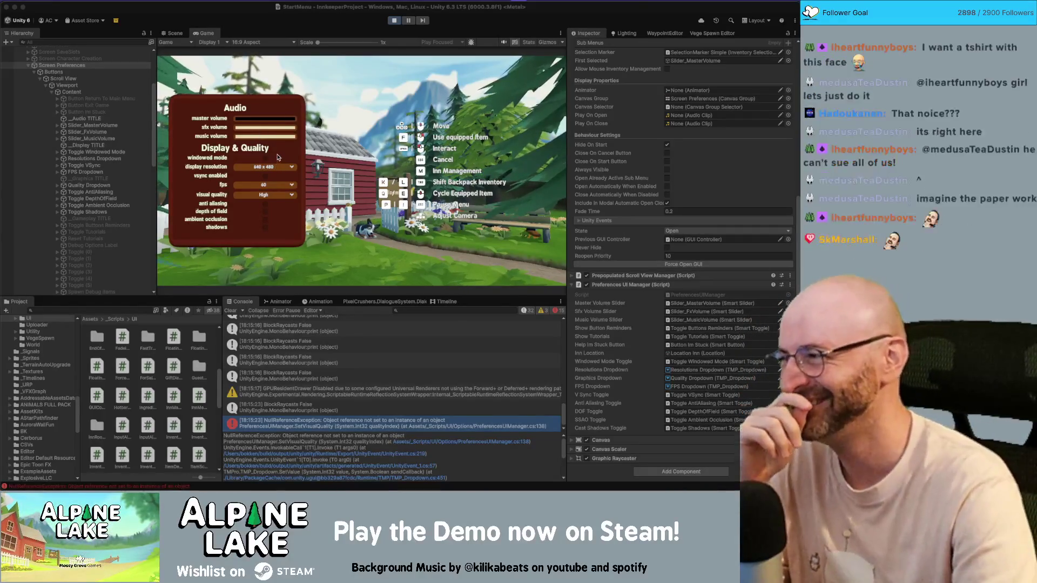
Step: Exit Play mode and re-enter it so the game restarts at the Alpine Lake start menu
{"action": "left_click", "coordinate": [394, 21]}
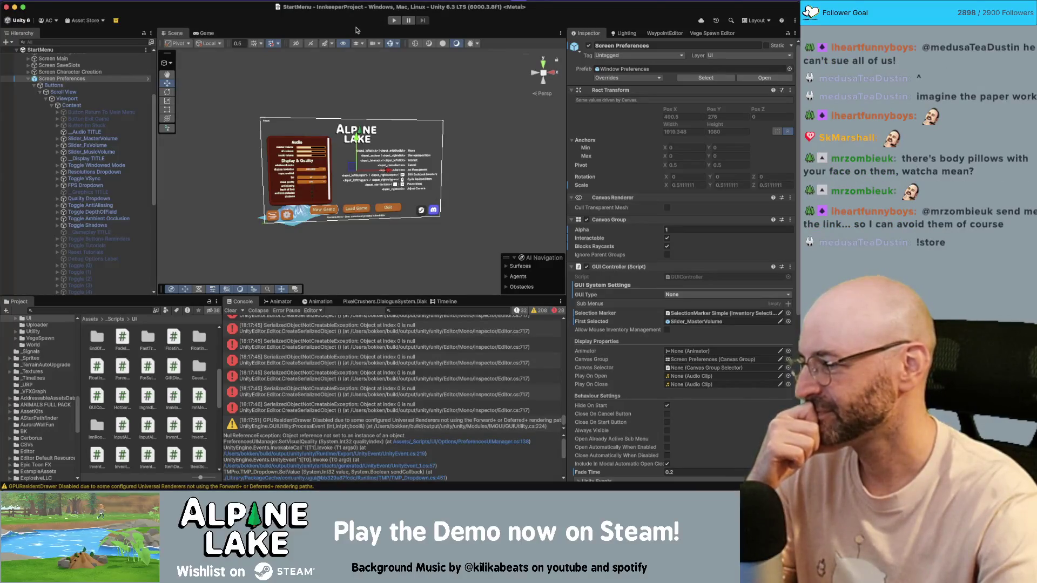
{"action": "left_click", "coordinate": [393, 22]}
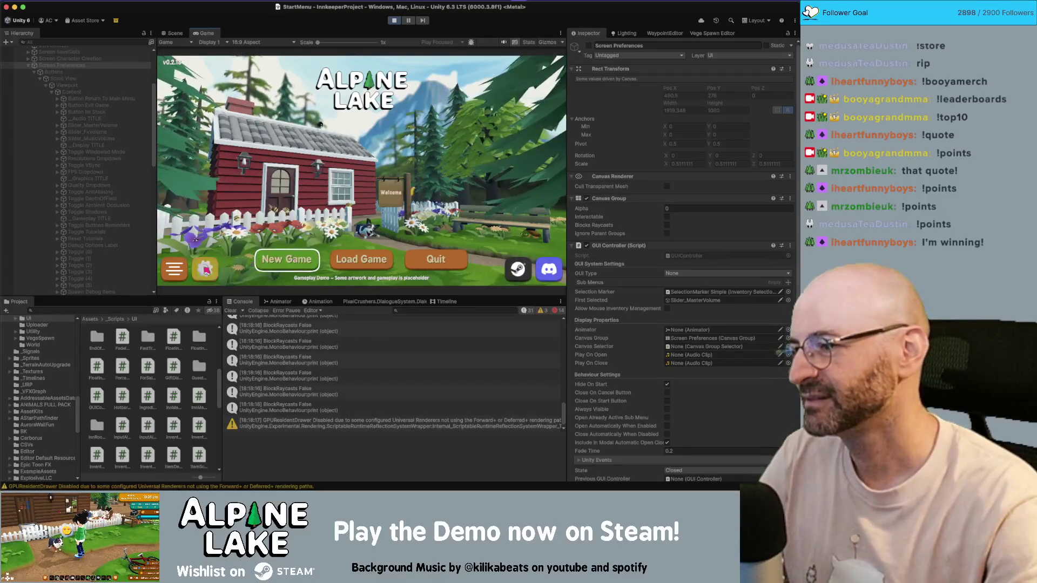
Step: Open the in-game settings, check the yoooooooo log, and open the error's line 139 in Rider
{"action": "left_click", "coordinate": [205, 269]}
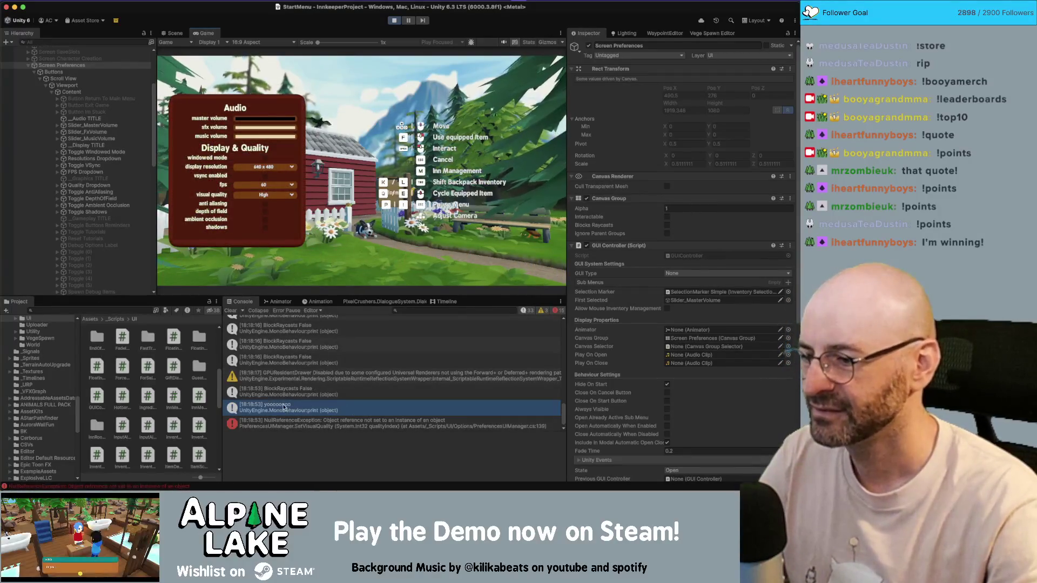
{"action": "left_click", "coordinate": [271, 409]}
{"action": "double_click", "coordinate": [453, 424]}
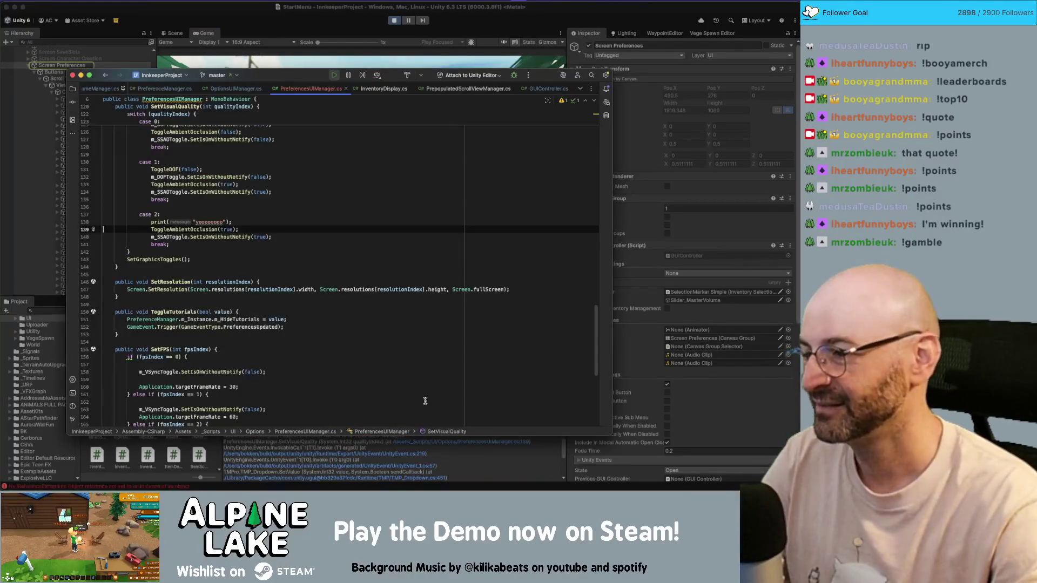
Step: Add print("herere") at the top of ToggleAmbientOcclusion, then stop the running game in Unity
{"action": "left_click", "coordinate": [193, 223]}
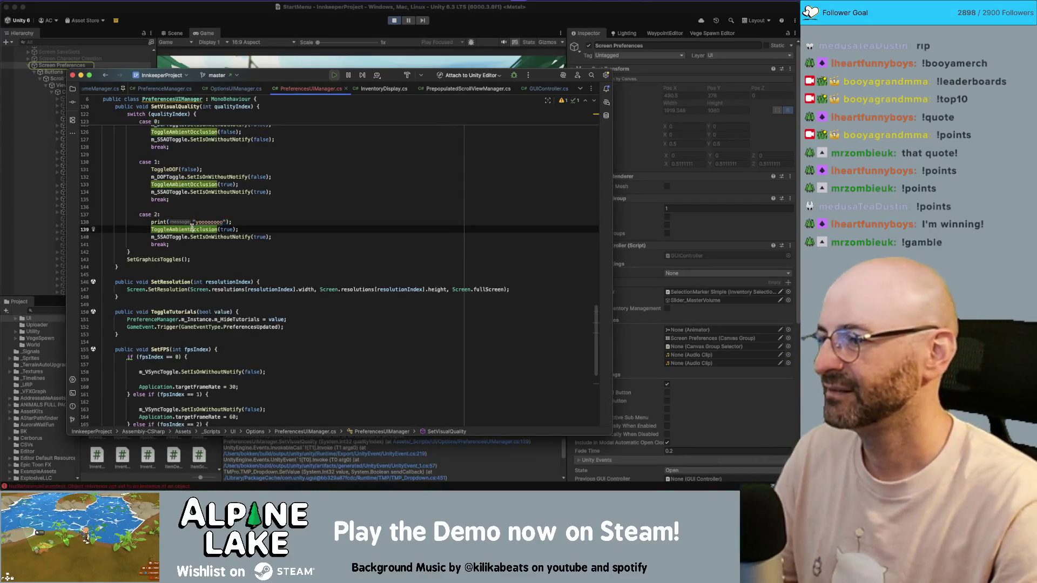
{"action": "left_click", "coordinate": [194, 229], "text": "super"}
{"action": "left_click", "coordinate": [263, 236]}
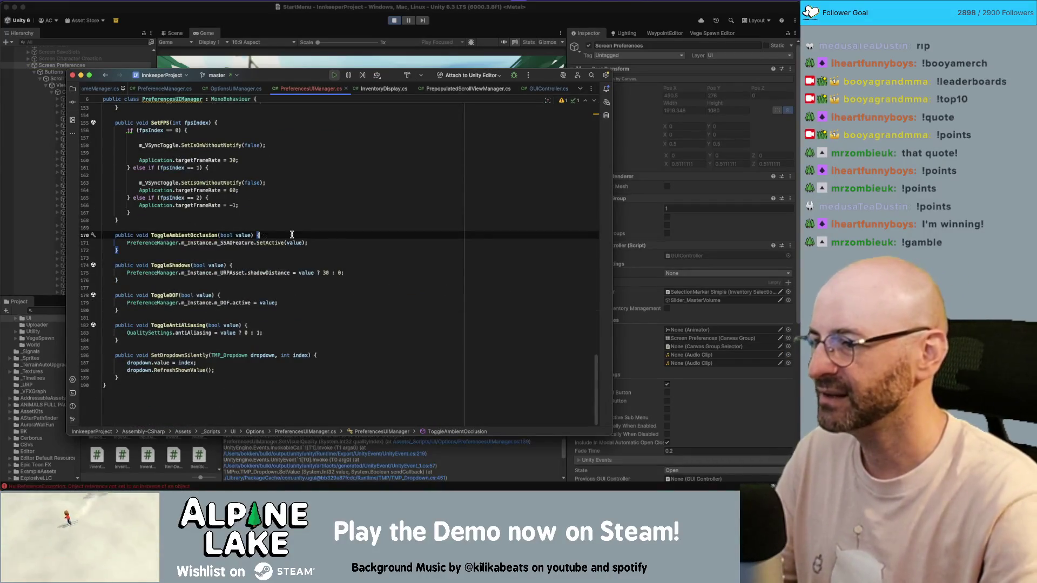
{"action": "key", "text": "Return"}
{"action": "type", "text": "print(\""}
{"action": "type", "text": "herere\");"}
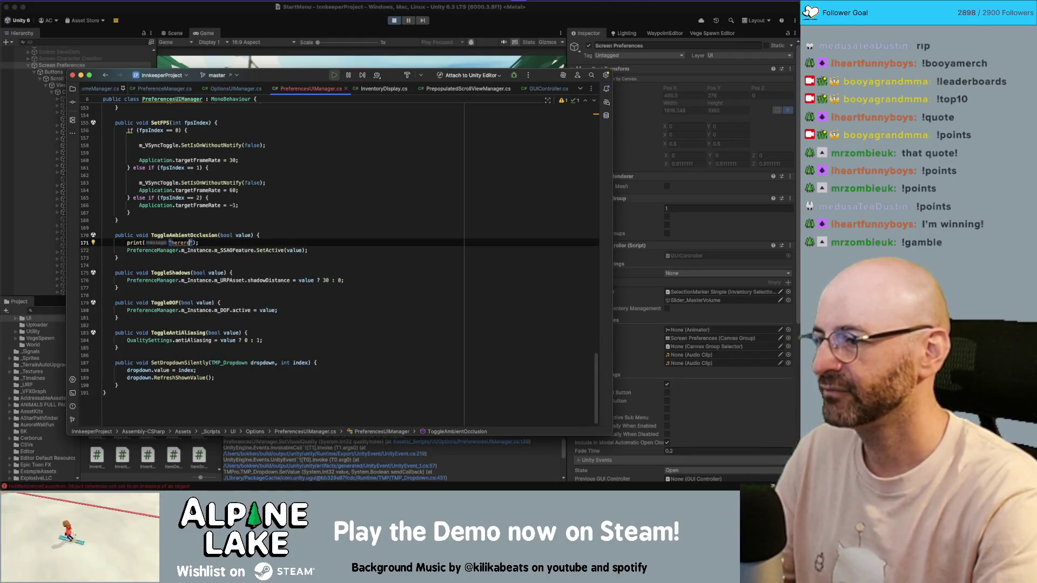
{"action": "key", "text": "super+Tab"}
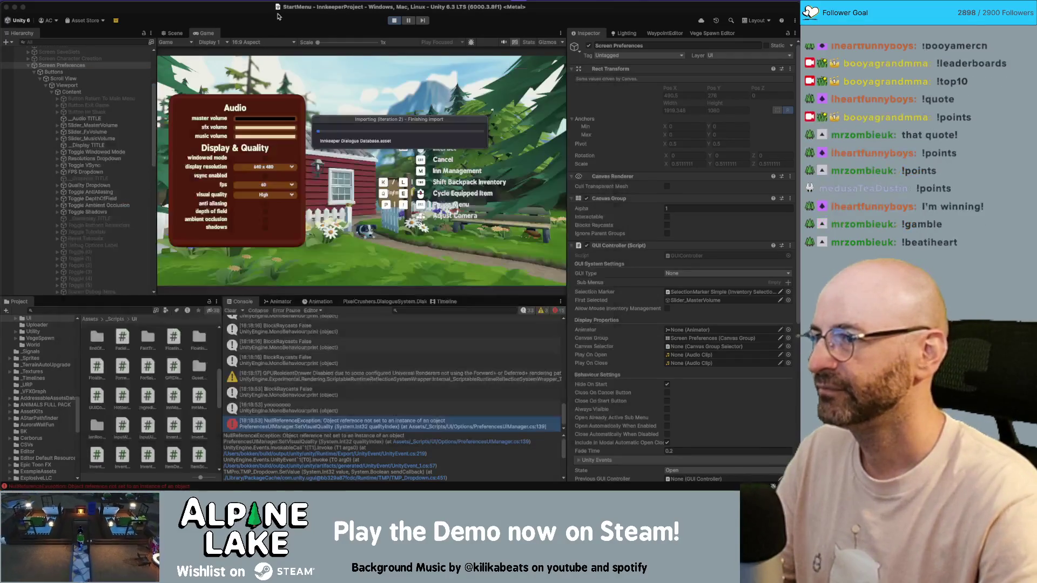
{"action": "left_click", "coordinate": [396, 20]}
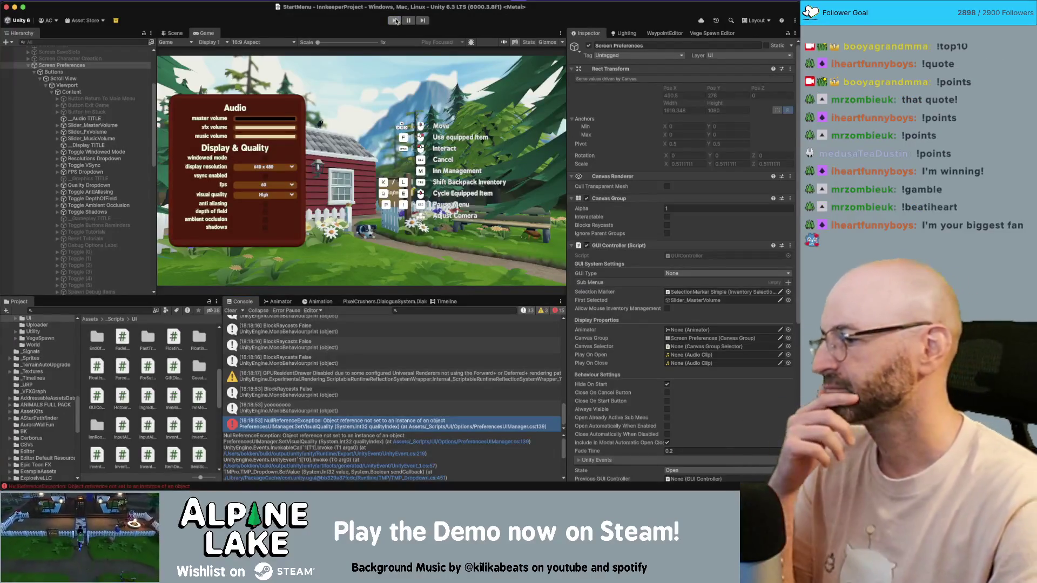
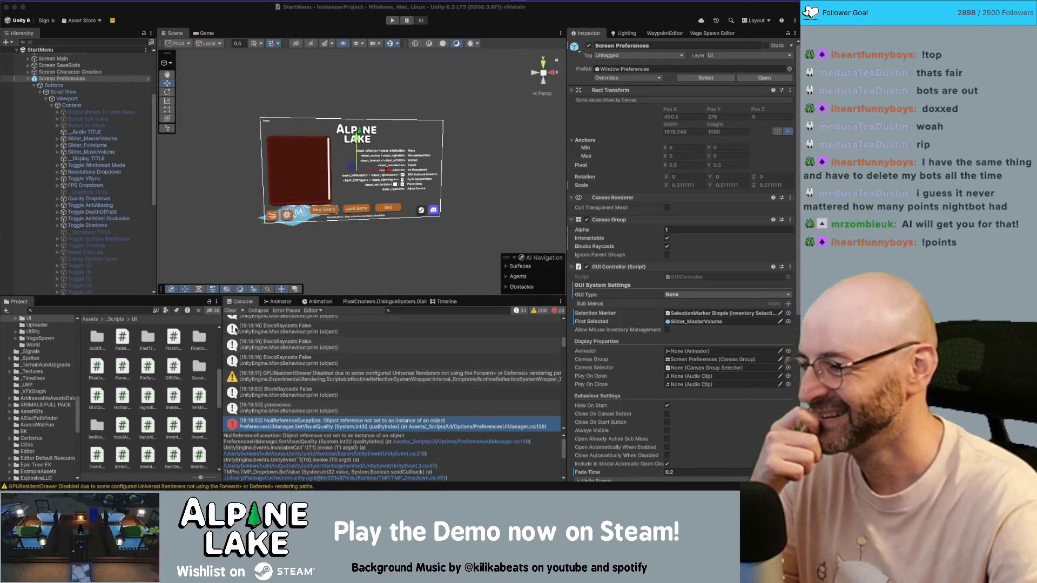
Step: Enter Play mode to run the Alpine Lake title screen and open its settings menu
{"action": "left_click", "coordinate": [392, 21]}
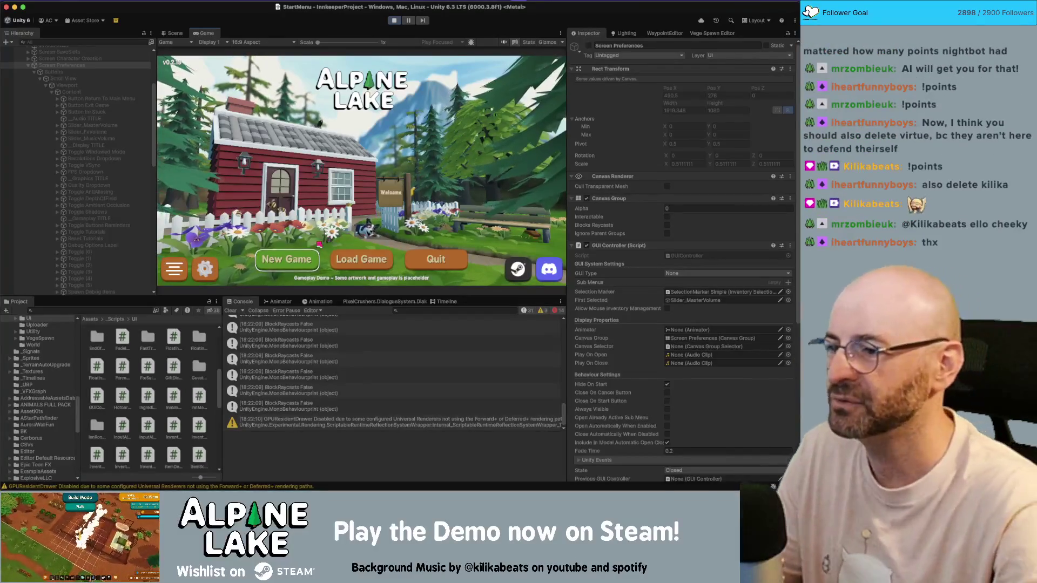
{"action": "left_click", "coordinate": [206, 269]}
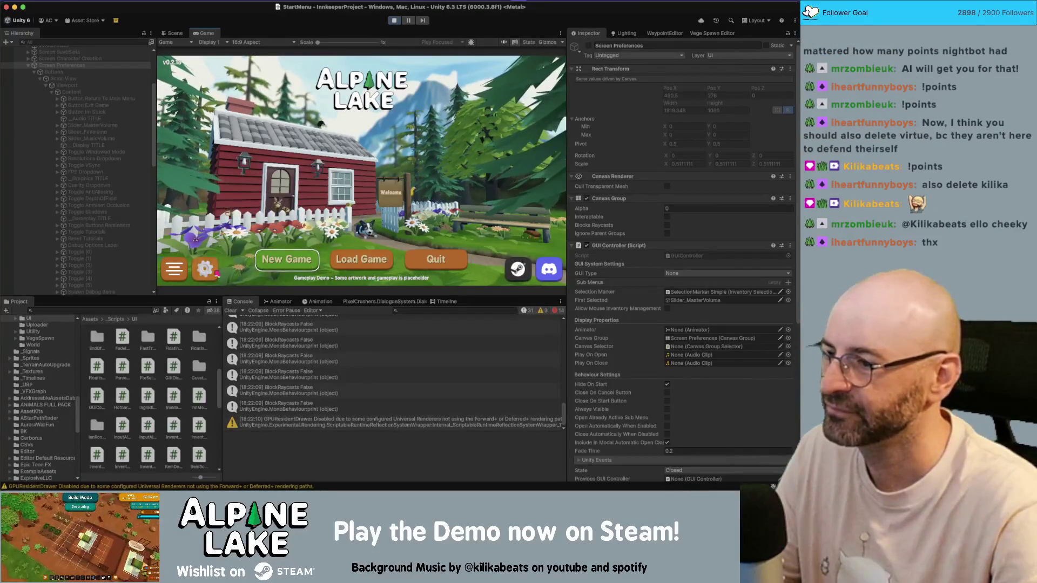
Step: Open the code that logged 'herere' from the Console, then return to Unity
{"action": "left_click", "coordinate": [289, 409]}
{"action": "double_click", "coordinate": [289, 409]}
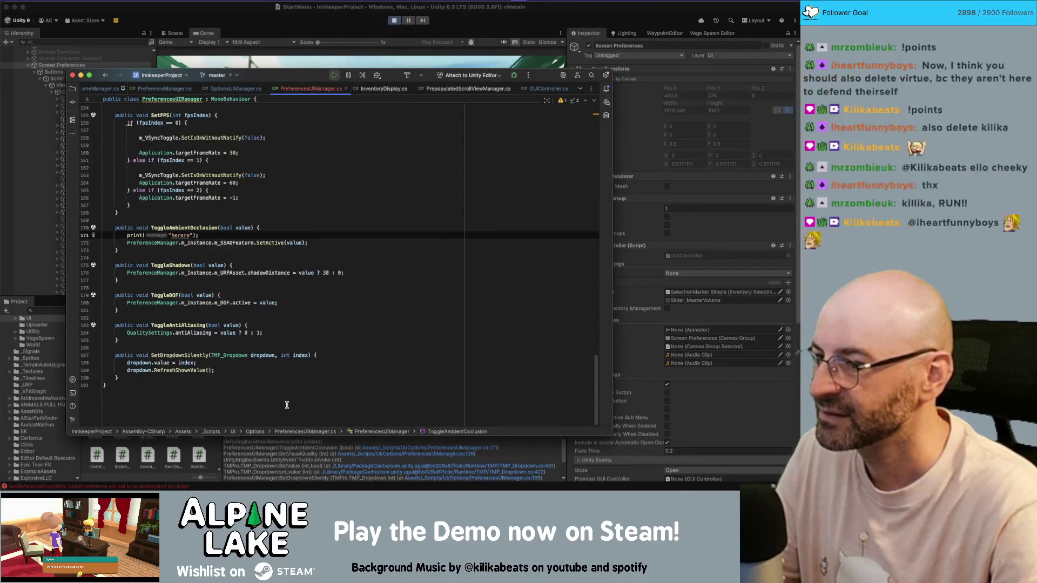
{"action": "key", "text": "super+Tab"}
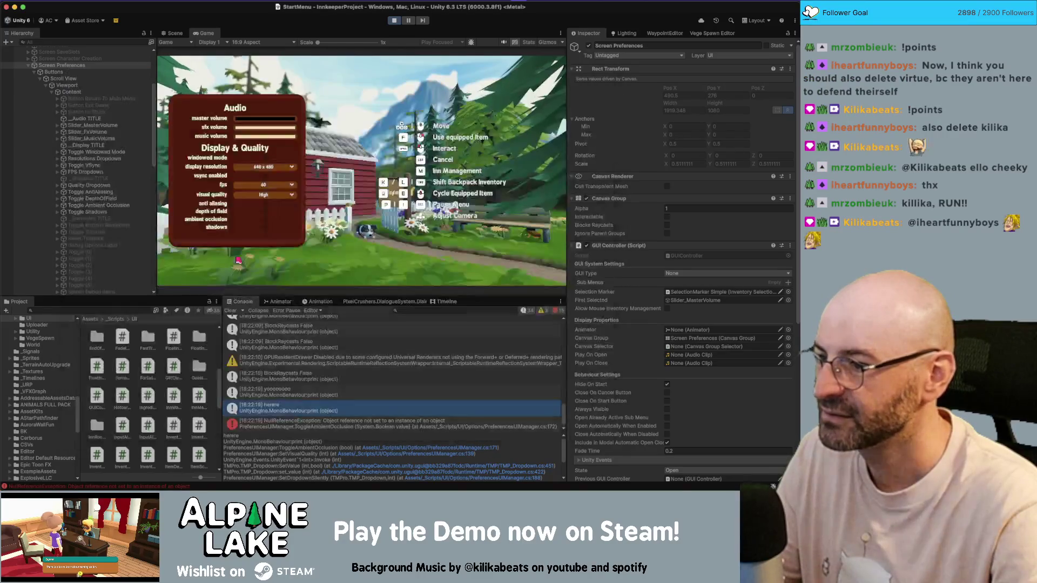
Step: Open the NullReferenceException line 172 and check usages of m_Instance, m_SSAOFeature and PreferenceManager
{"action": "left_click", "coordinate": [423, 427]}
{"action": "double_click", "coordinate": [423, 427]}
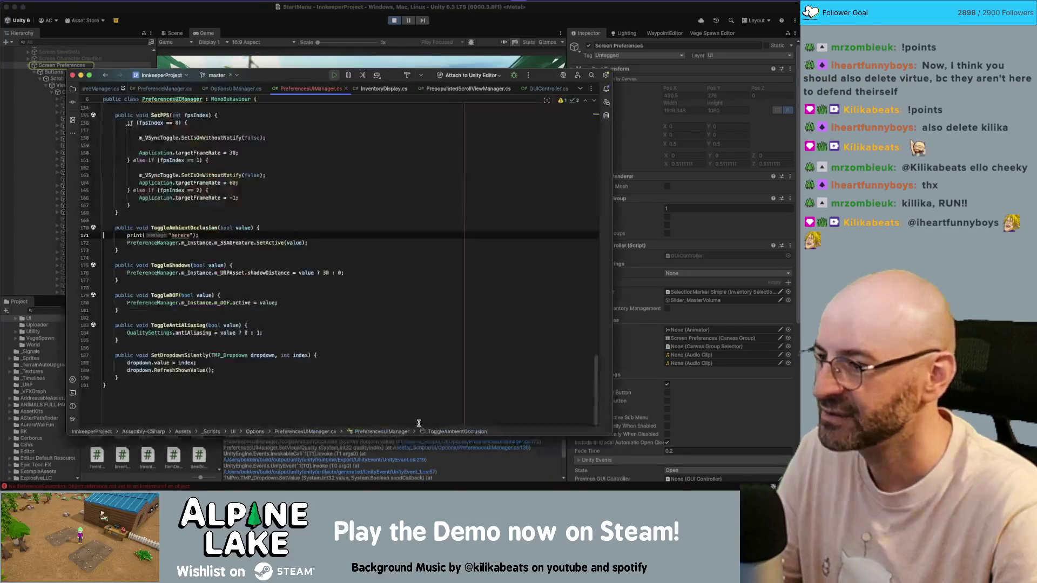
{"action": "left_click", "coordinate": [214, 242]}
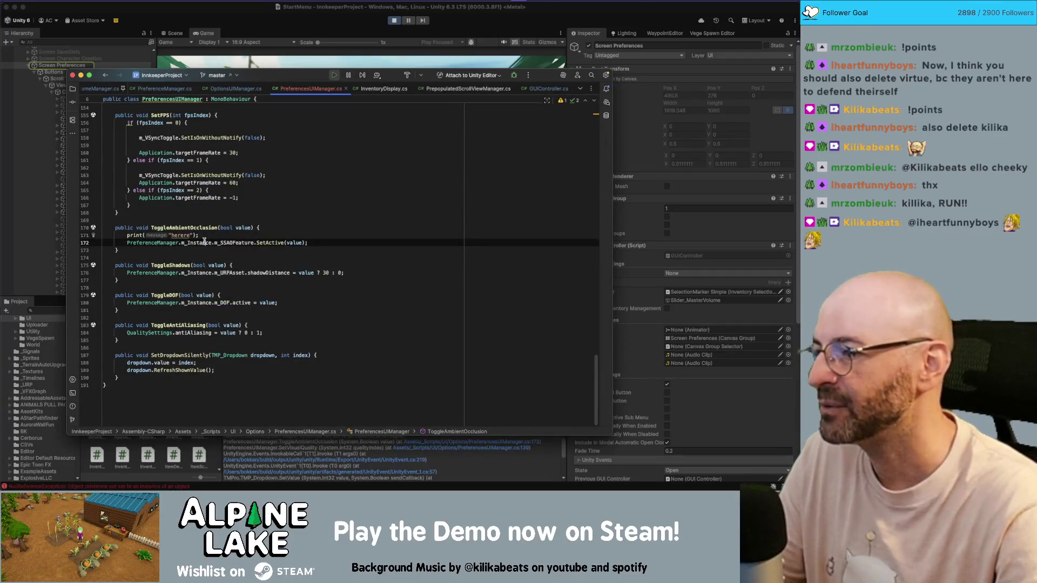
{"action": "left_click", "coordinate": [243, 243]}
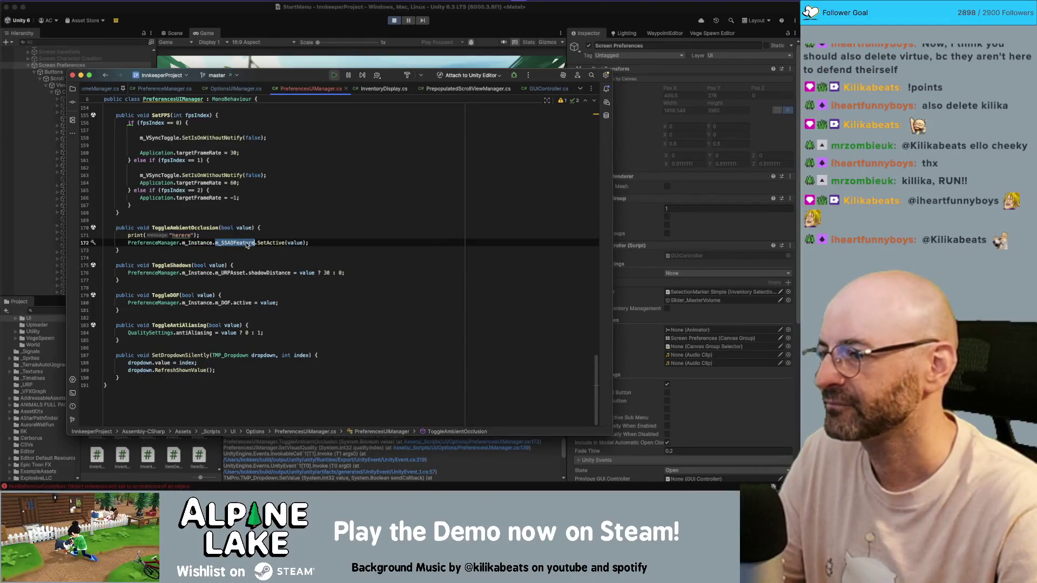
{"action": "mouse_move", "coordinate": [247, 245]}
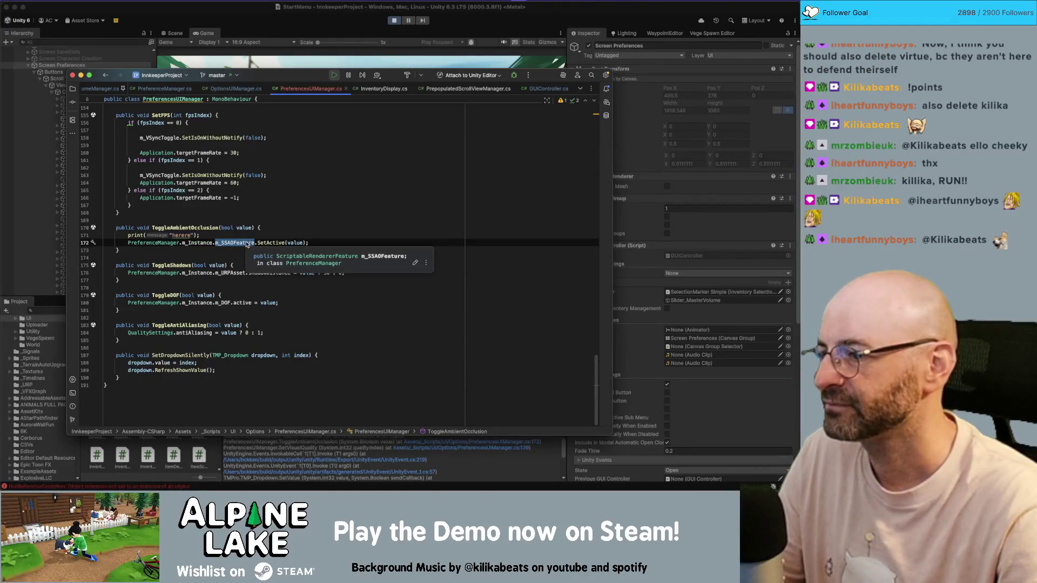
{"action": "left_click", "coordinate": [160, 242]}
{"action": "left_click", "coordinate": [197, 242]}
{"action": "left_click", "coordinate": [228, 243]}
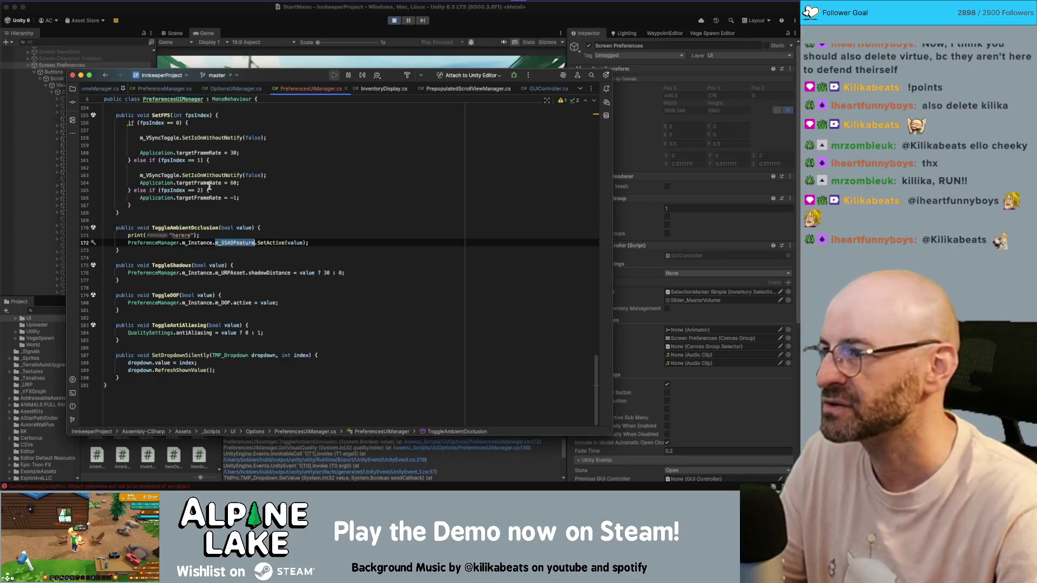
{"action": "key", "text": "super+Tab"}
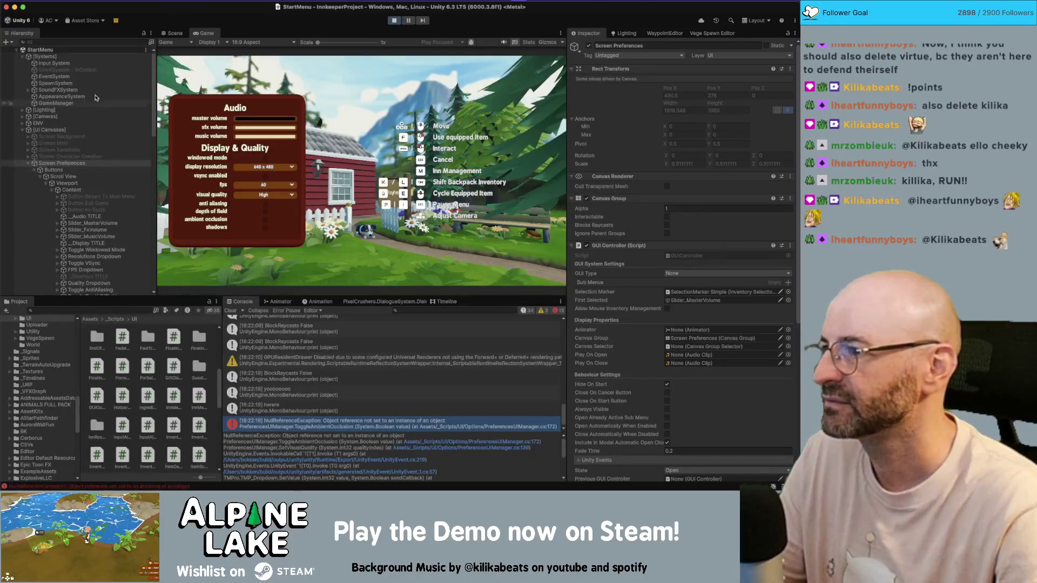
Step: Review GameManager's Innkeep Game Manager and Saveable components, then open PreferenceManager.cs in Rider
{"action": "left_click", "coordinate": [96, 103]}
{"action": "scroll", "coordinate": [660, 240], "scroll_direction": "down", "scroll_amount": 2}
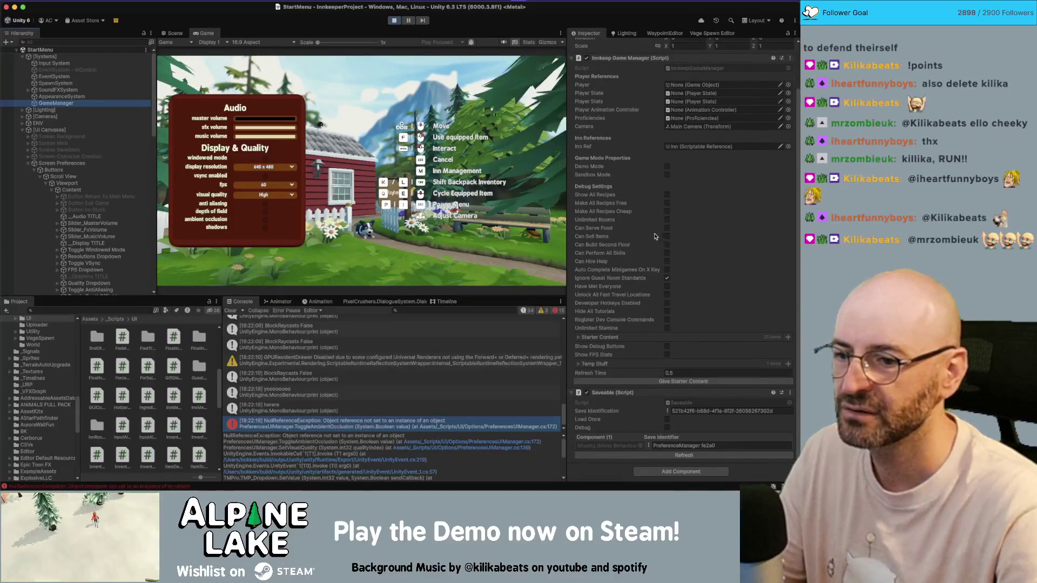
{"action": "scroll", "coordinate": [654, 239], "scroll_direction": "up", "scroll_amount": 2}
{"action": "scroll", "coordinate": [651, 238], "scroll_direction": "down", "scroll_amount": 3}
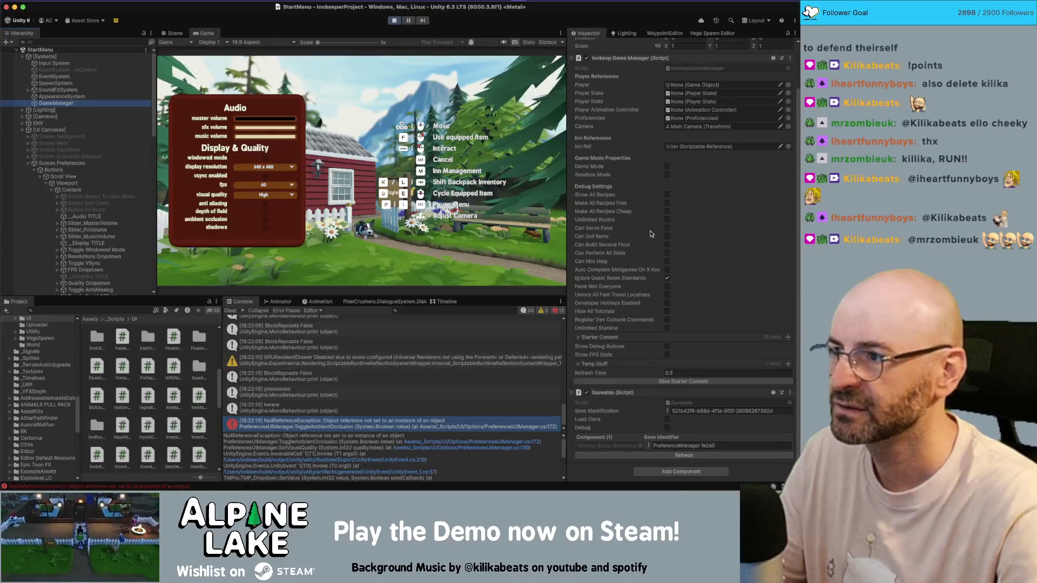
{"action": "key", "text": "super+Tab"}
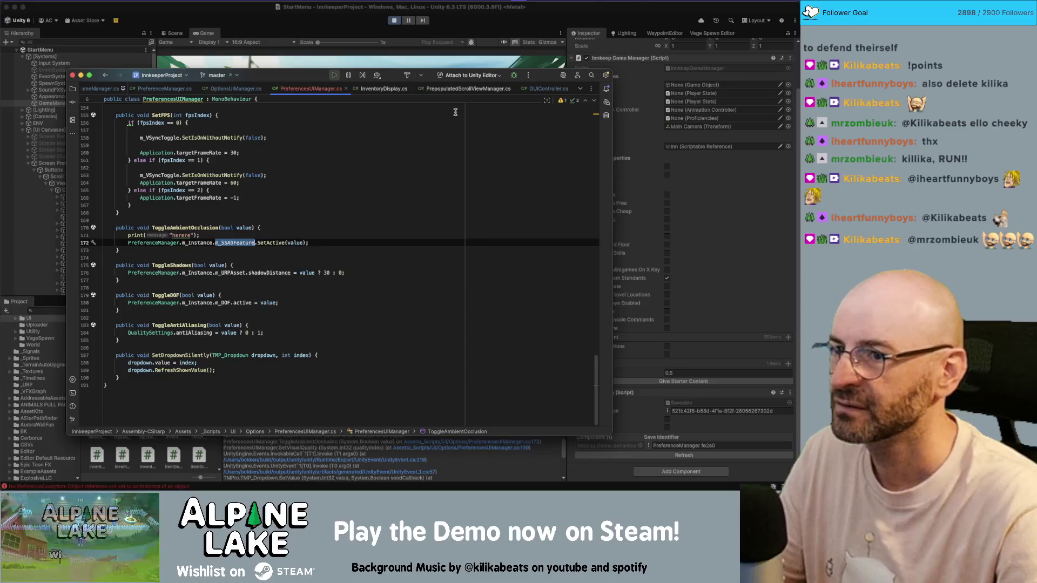
{"action": "left_click", "coordinate": [165, 89]}
Step: Review the m_Instance declaration on line 10 and search PreferenceManager.cs for 'destroy('
{"action": "key", "text": "super+f"}
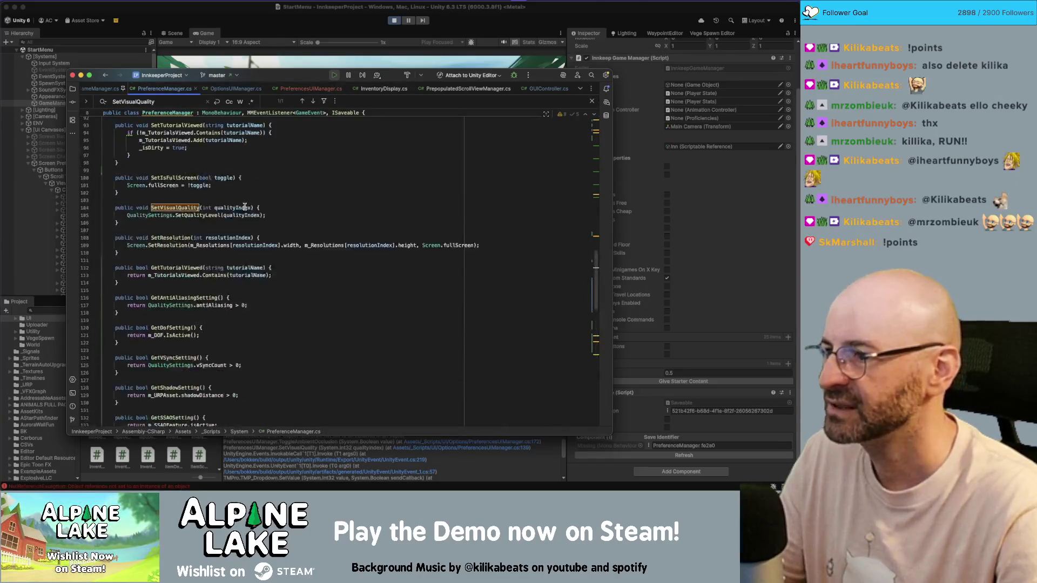
{"action": "scroll", "coordinate": [240, 207], "scroll_direction": "up", "scroll_amount": 4}
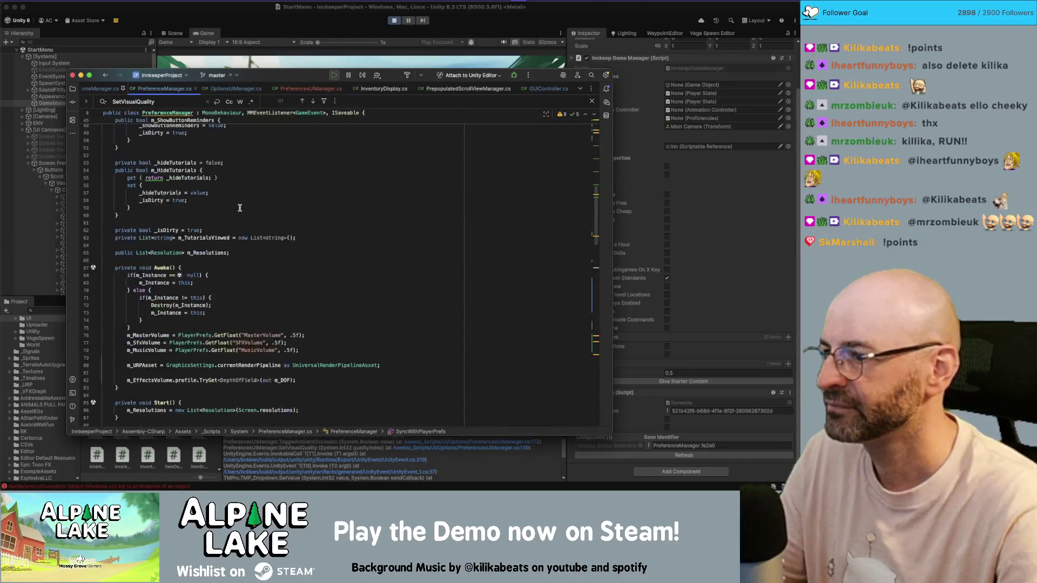
{"action": "scroll", "coordinate": [240, 208], "scroll_direction": "down", "scroll_amount": 1}
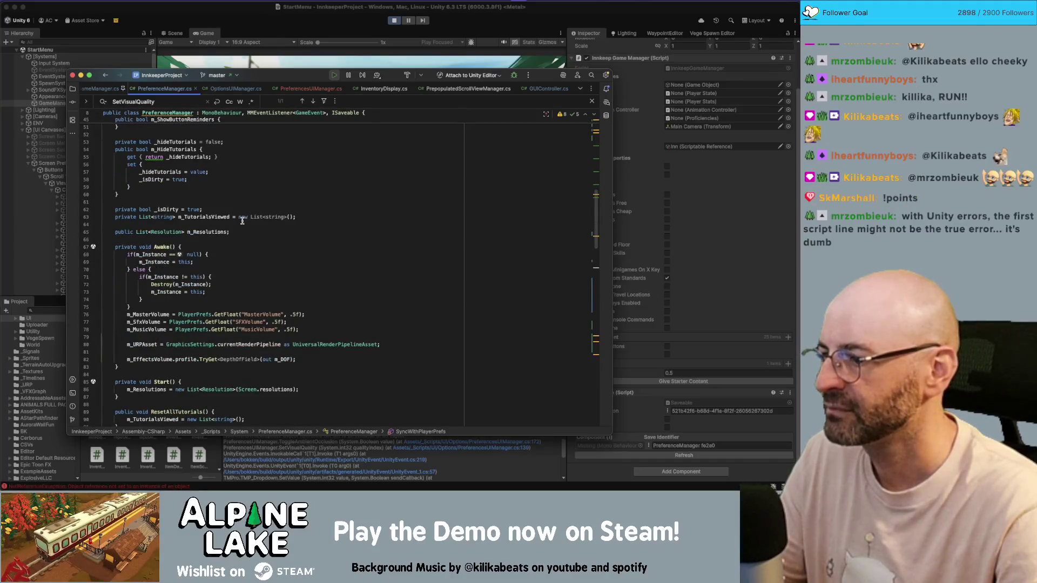
{"action": "scroll", "coordinate": [244, 219], "scroll_direction": "up", "scroll_amount": 3}
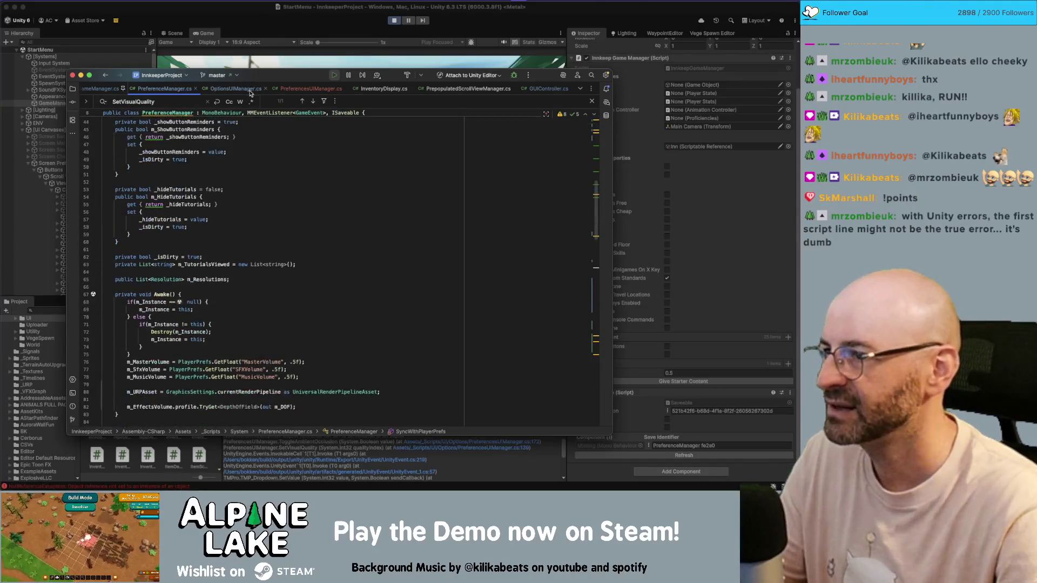
{"action": "scroll", "coordinate": [232, 227], "scroll_direction": "up", "scroll_amount": 10}
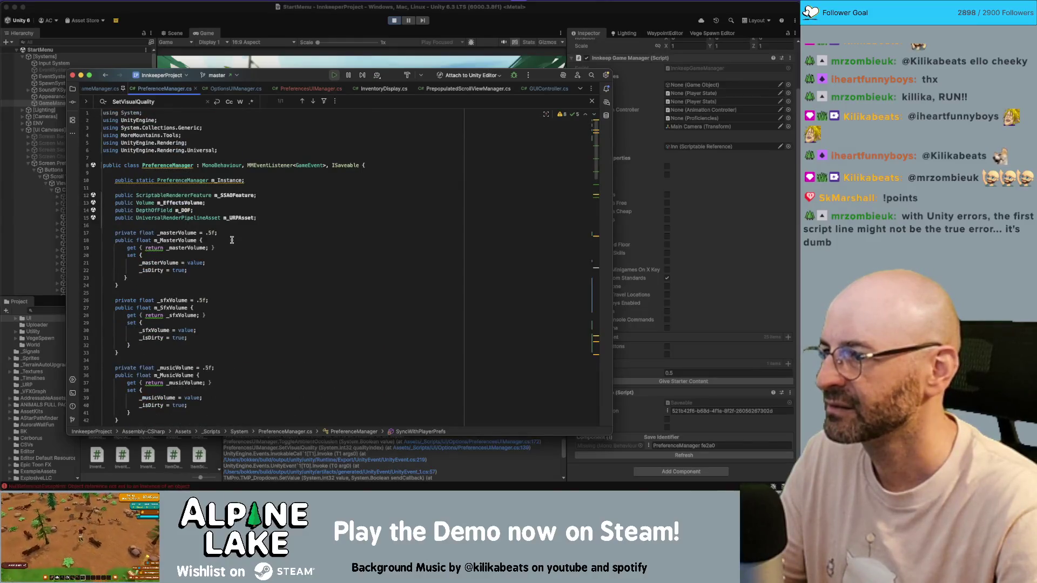
{"action": "left_click", "coordinate": [233, 180]}
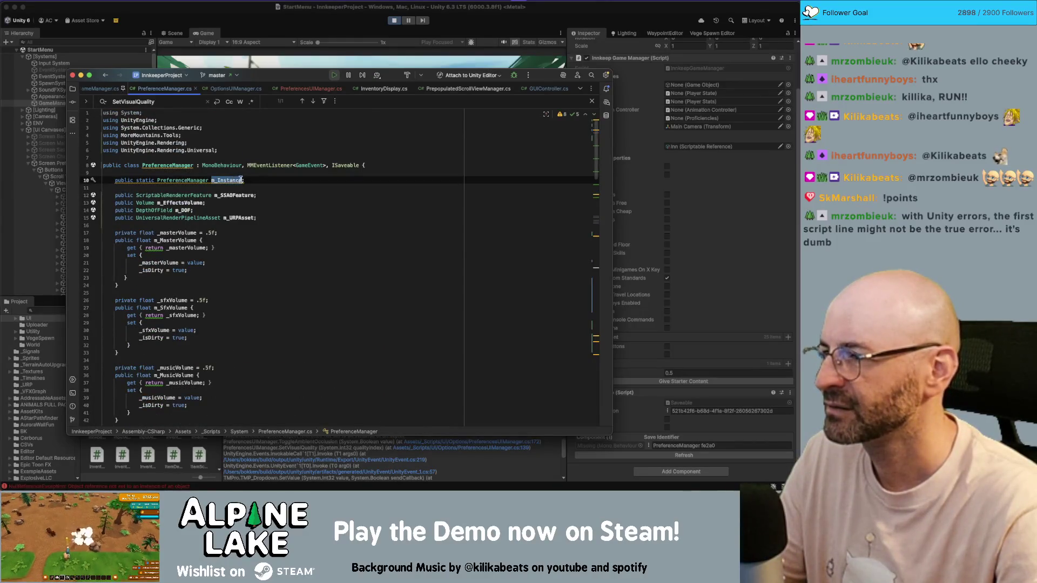
{"action": "scroll", "coordinate": [261, 190], "scroll_direction": "down", "scroll_amount": 20}
{"action": "key", "text": "super+f"}
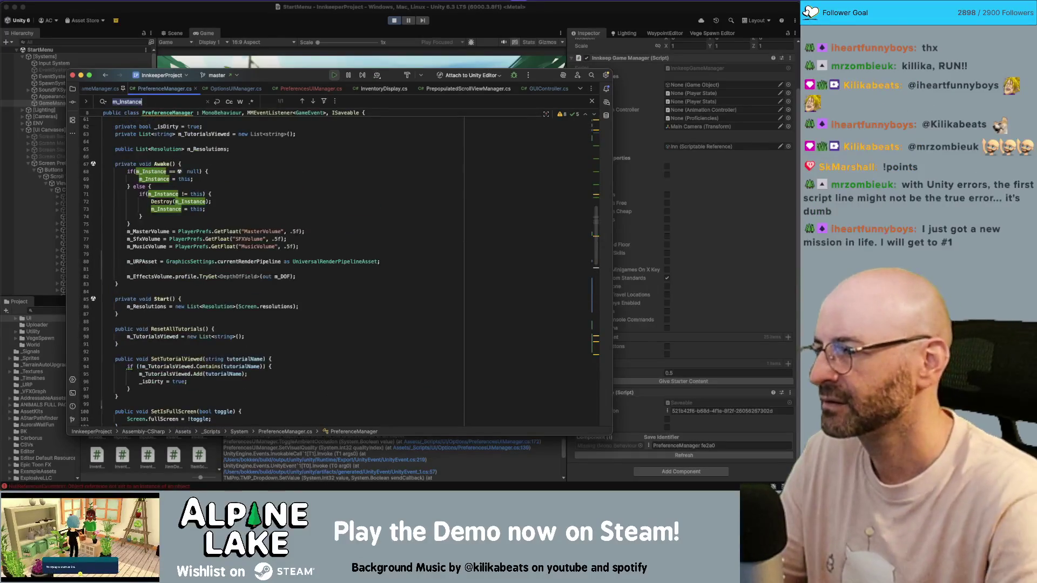
{"action": "type", "text": "destroy("}
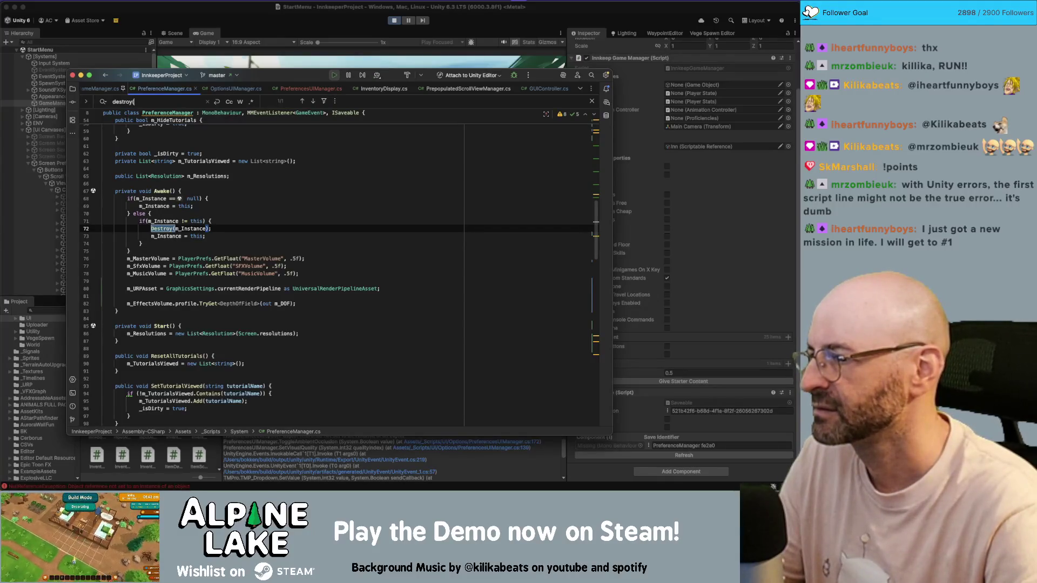
Step: In Awake, restore the else brace, add a space after the line 71 if, and return to Unity
{"action": "left_click", "coordinate": [150, 206]}
{"action": "left_click", "coordinate": [149, 214]}
{"action": "key", "text": "BackSpace"}
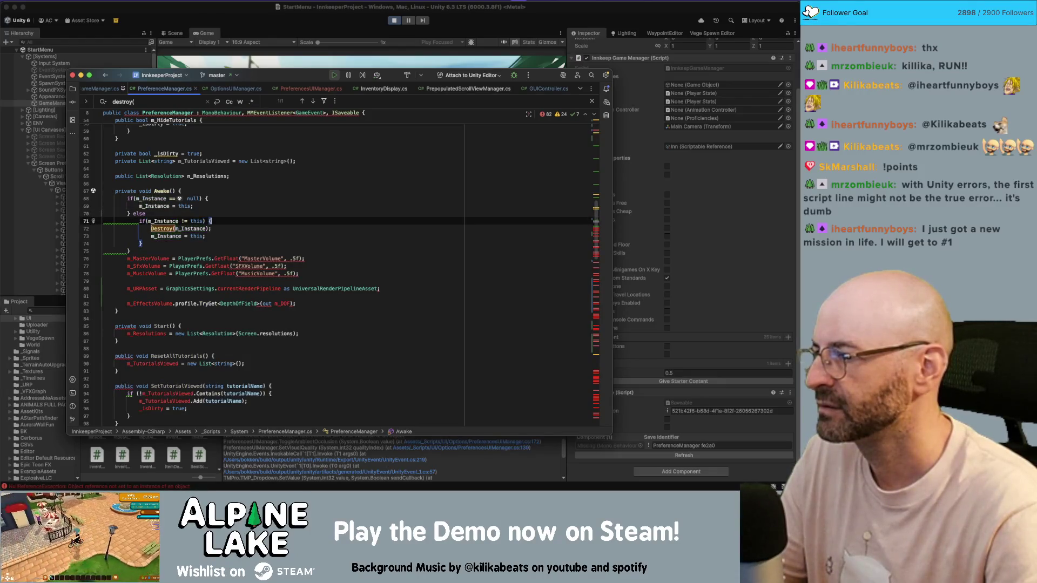
{"action": "key", "text": "super+z"}
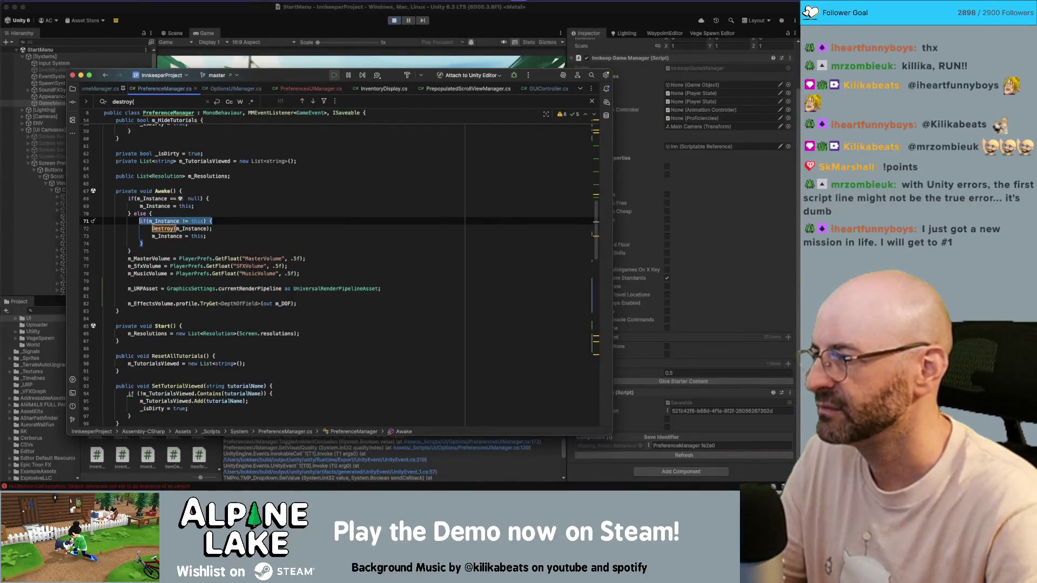
{"action": "left_click", "coordinate": [104, 221]}
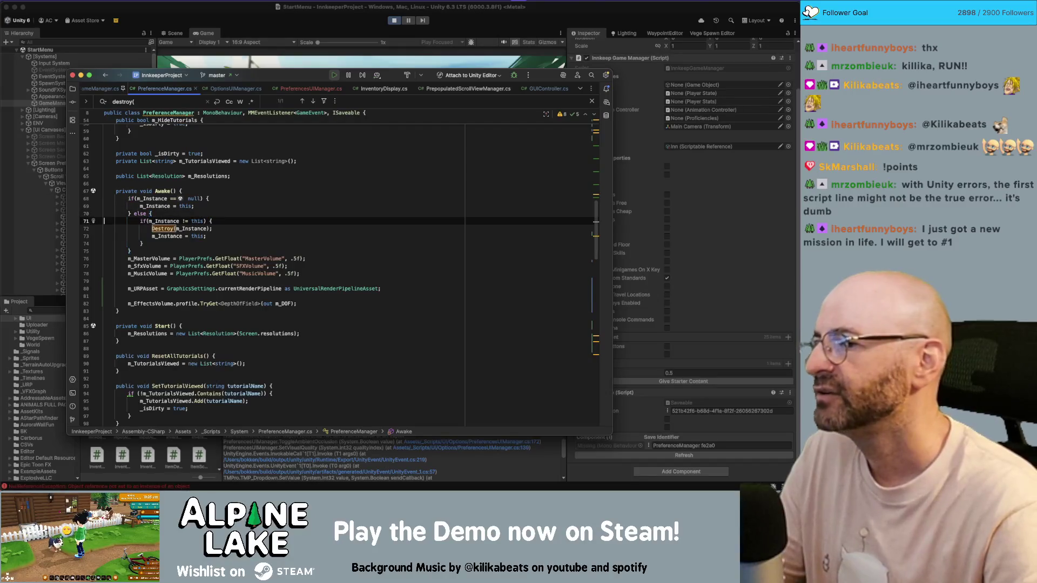
{"action": "left_click", "coordinate": [150, 221]}
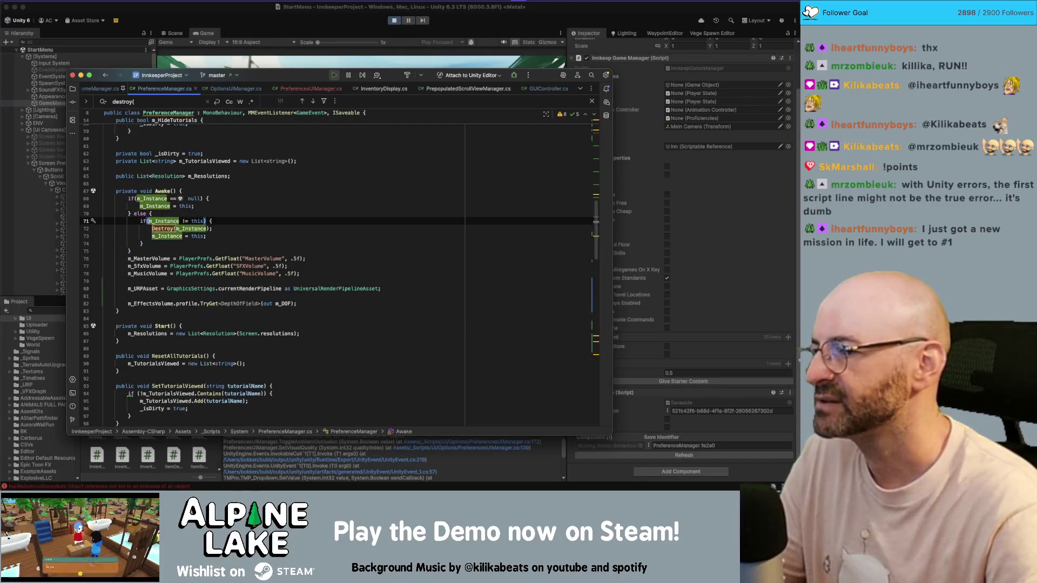
{"action": "key", "text": "Down"}
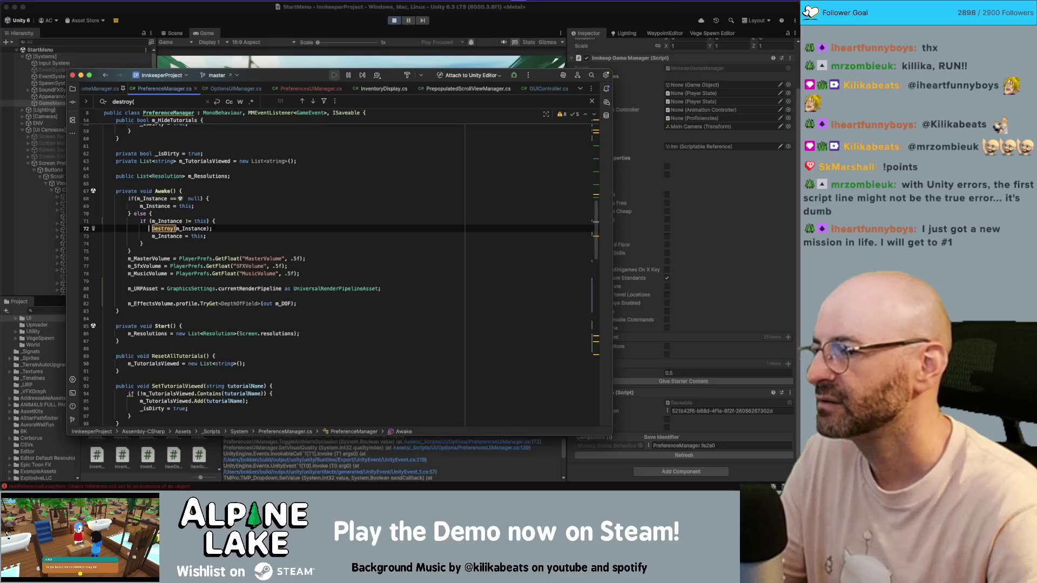
{"action": "left_click", "coordinate": [150, 236]}
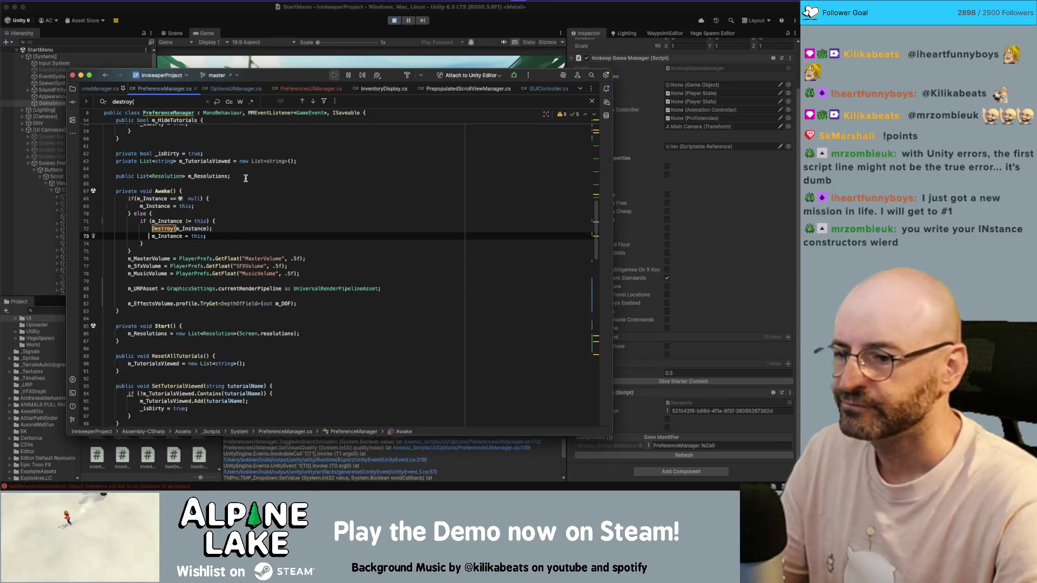
{"action": "left_click", "coordinate": [696, 225]}
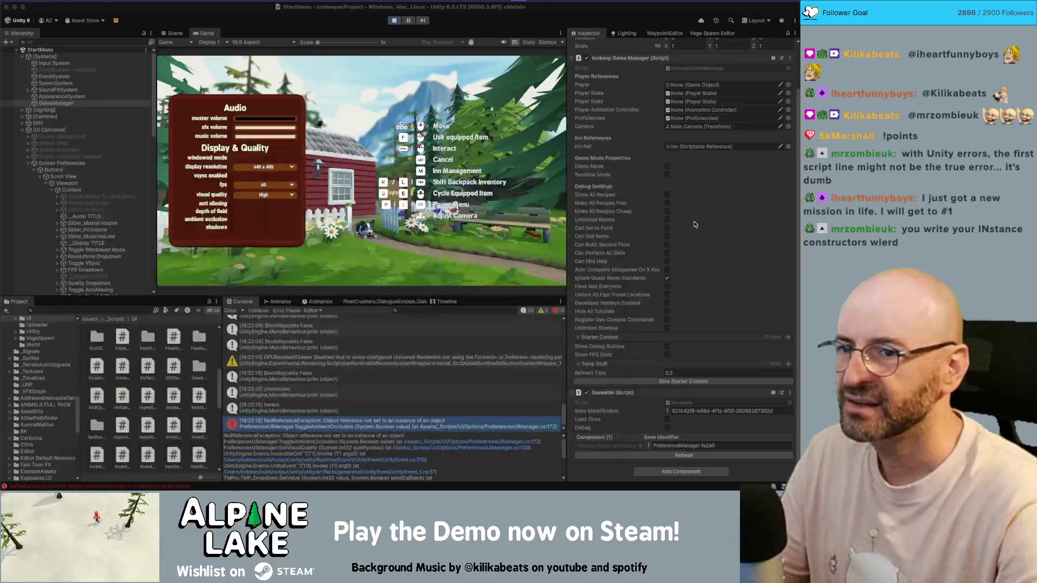
Step: Open the InnkeepGameManager script from GameManager, search it for 'references', then stop the game
{"action": "left_click", "coordinate": [573, 58]}
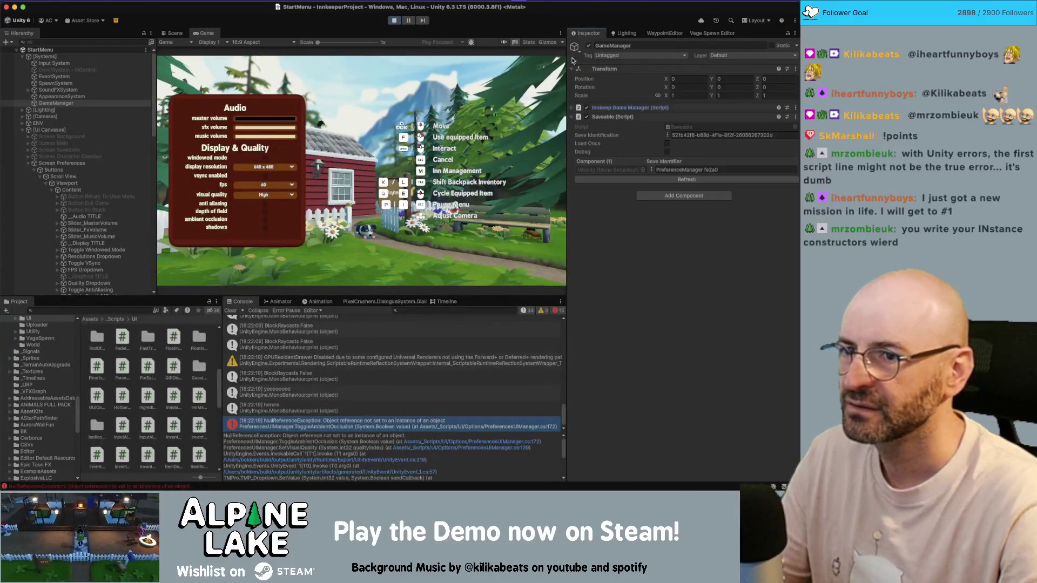
{"action": "left_click", "coordinate": [596, 108]}
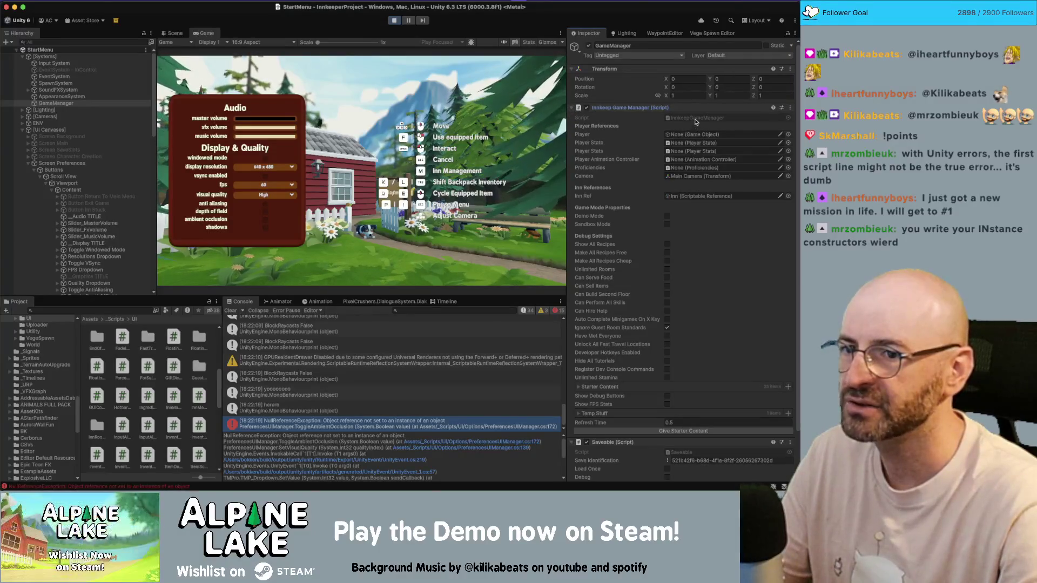
{"action": "double_click", "coordinate": [696, 118]}
{"action": "left_click", "coordinate": [323, 202]}
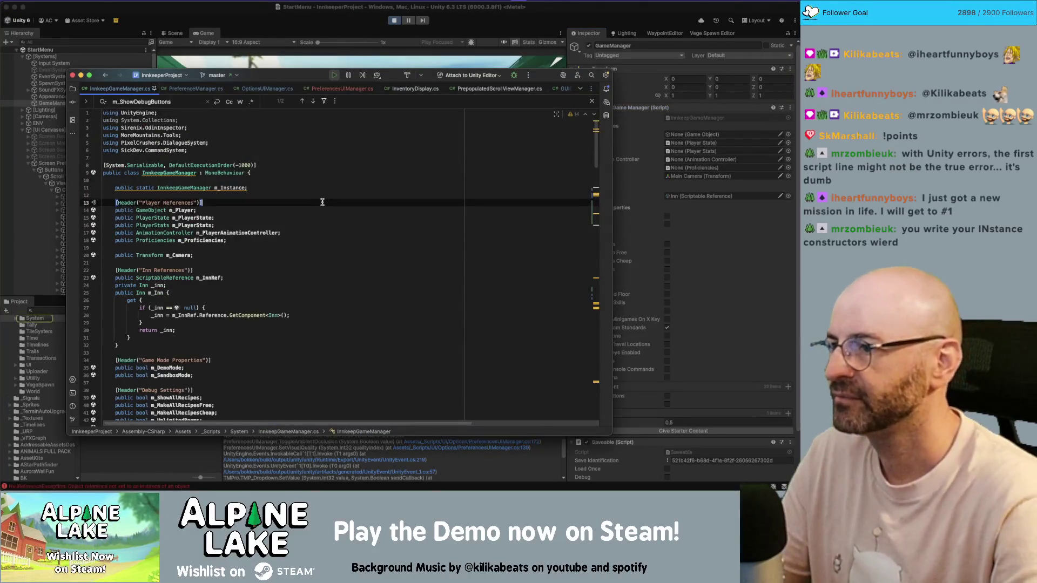
{"action": "type", "text": "preferences"}
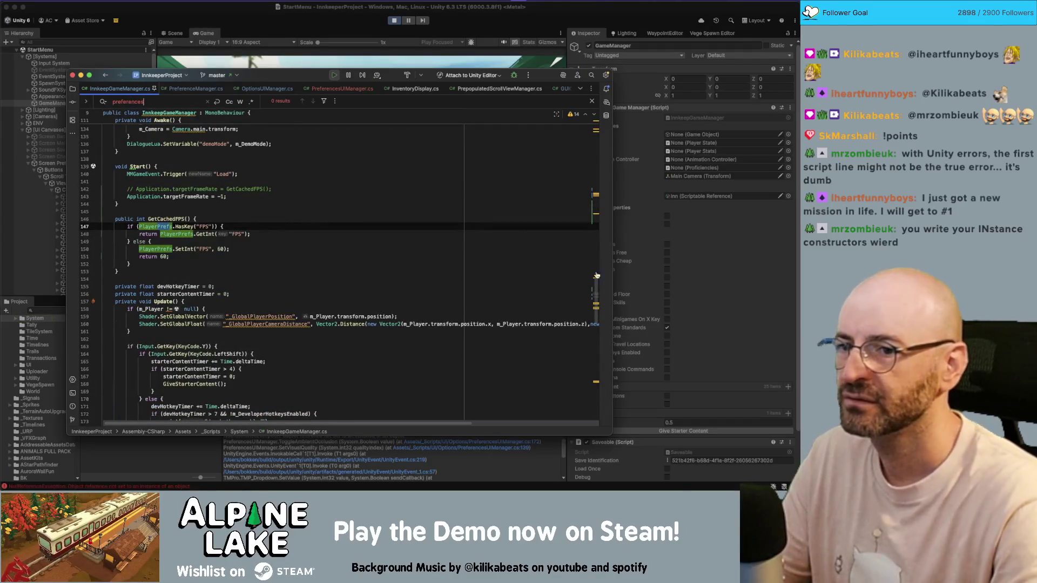
{"action": "left_click", "coordinate": [717, 257]}
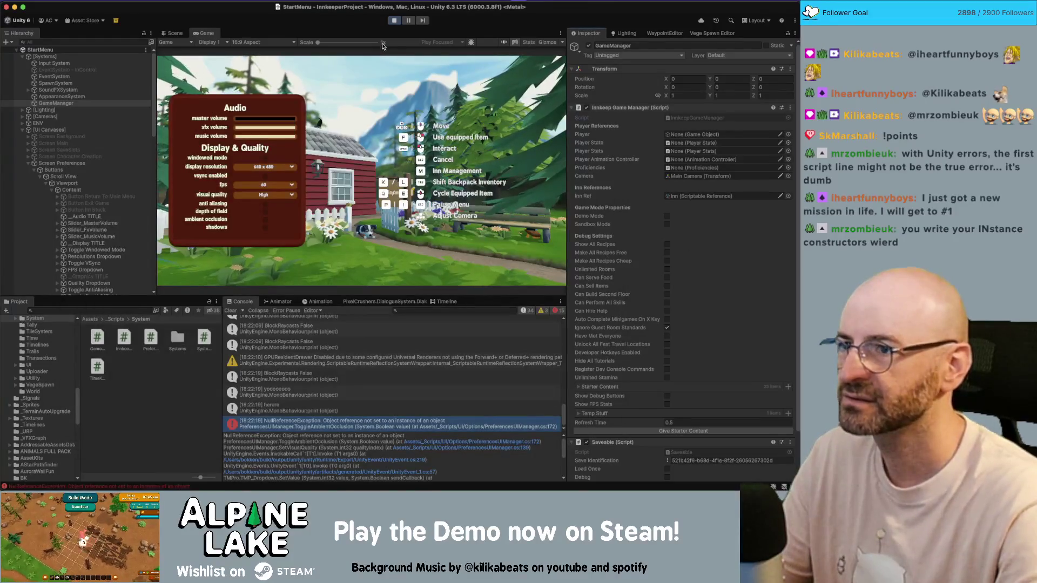
{"action": "left_click", "coordinate": [395, 21]}
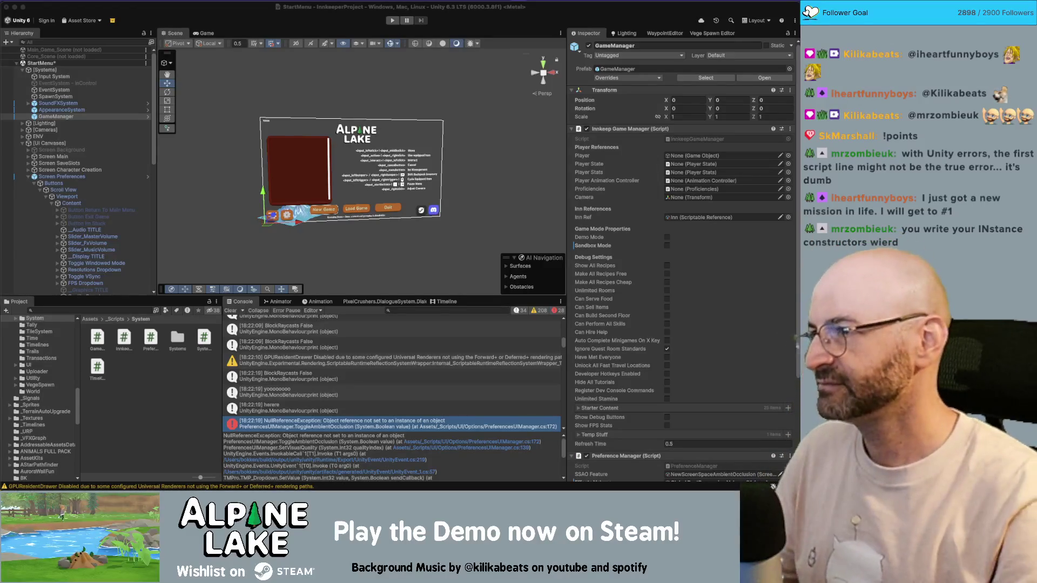
Step: Recenter the Scene view, scroll the Inspector to Preference Manager, and enter Play mode again
{"action": "left_click", "coordinate": [211, 21]}
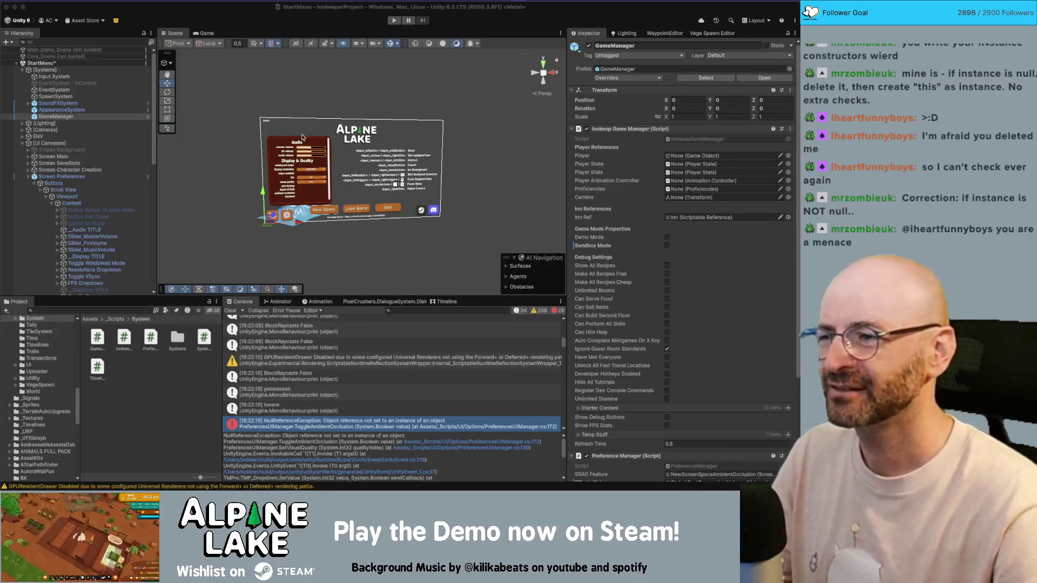
{"action": "left_click_drag", "start_coordinate": [297, 115], "coordinate": [299, 116]}
{"action": "scroll", "coordinate": [662, 276], "scroll_direction": "down", "scroll_amount": 5}
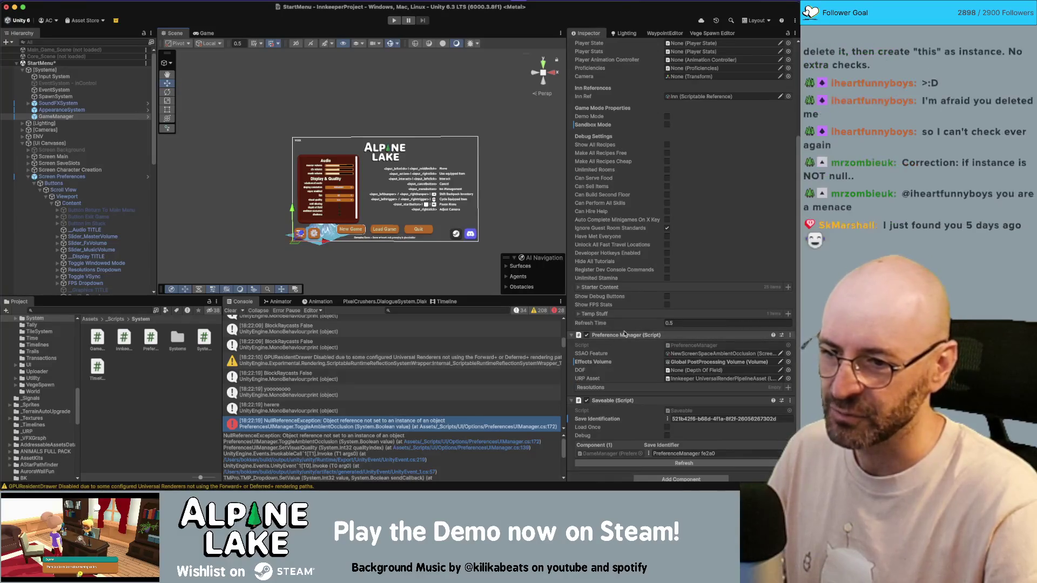
{"action": "left_click", "coordinate": [396, 22]}
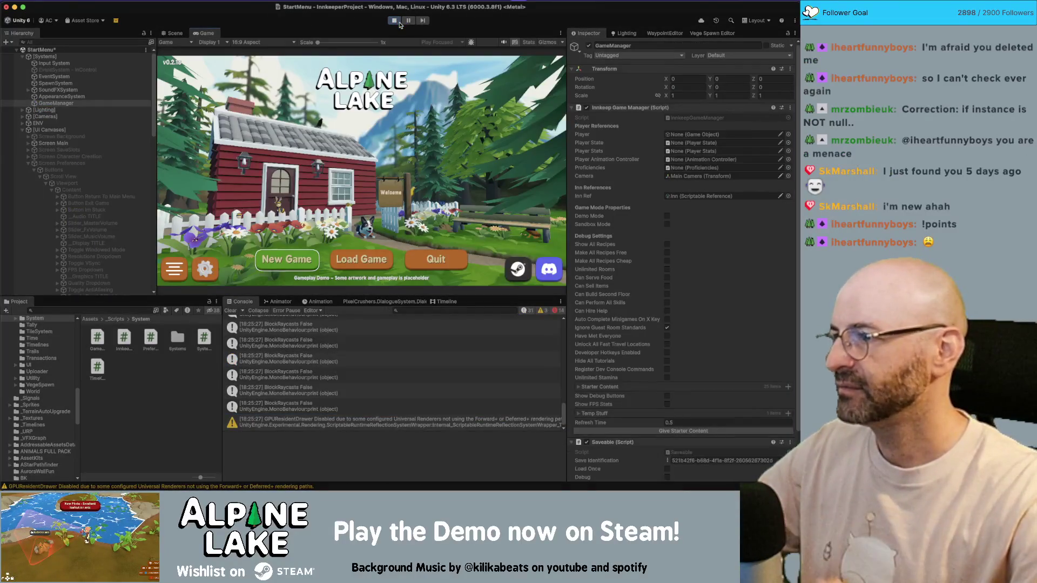
Step: Expand DontDestroyOnLoad and inspect the StartGameSystem and Debug Updater objects
{"action": "scroll", "coordinate": [128, 158], "scroll_direction": "down", "scroll_amount": 10}
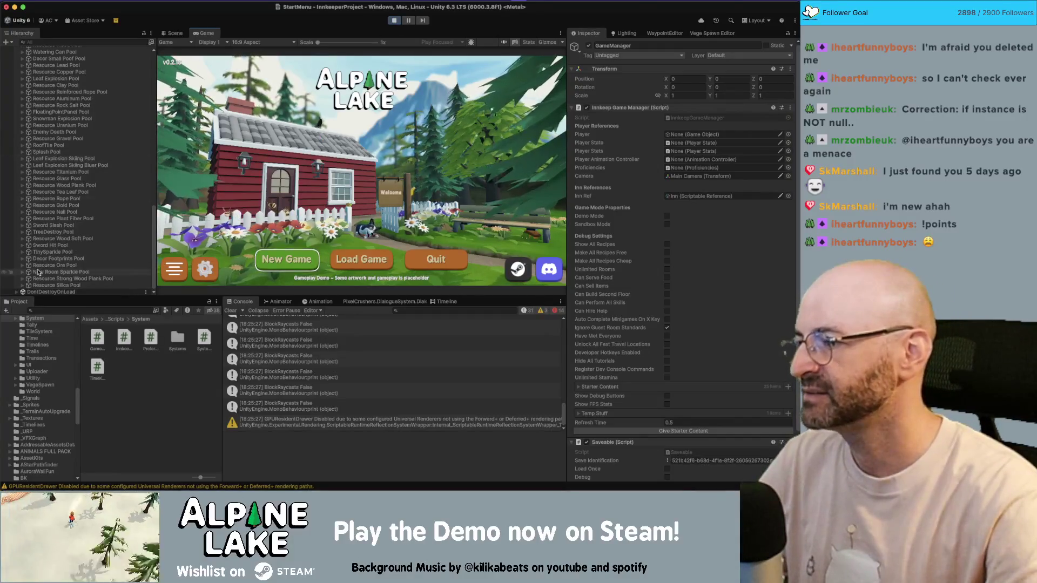
{"action": "left_click", "coordinate": [17, 292]}
{"action": "left_click", "coordinate": [54, 285]}
{"action": "key", "text": "Down"}
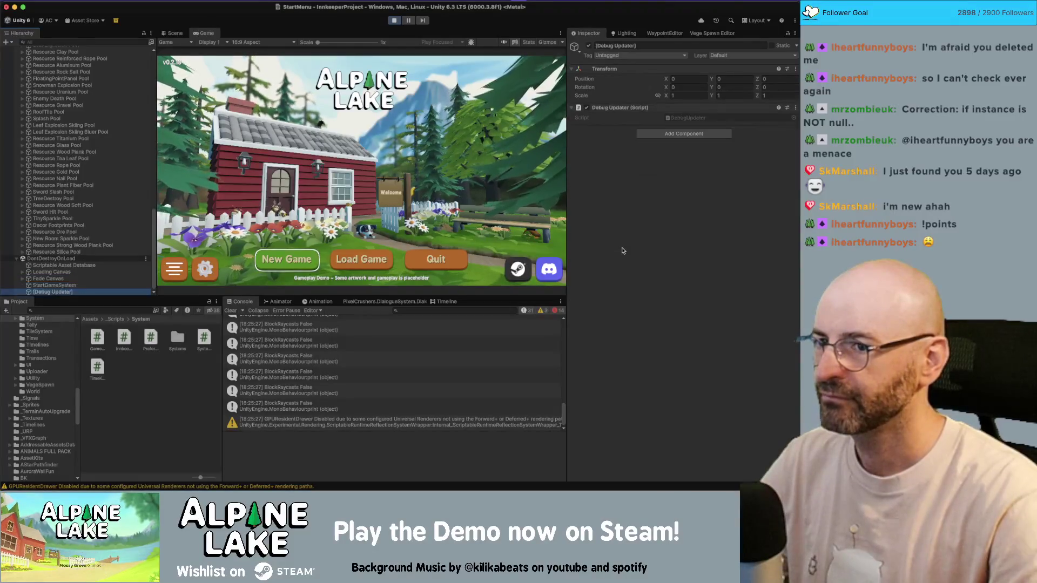
{"action": "key", "text": "Up"}
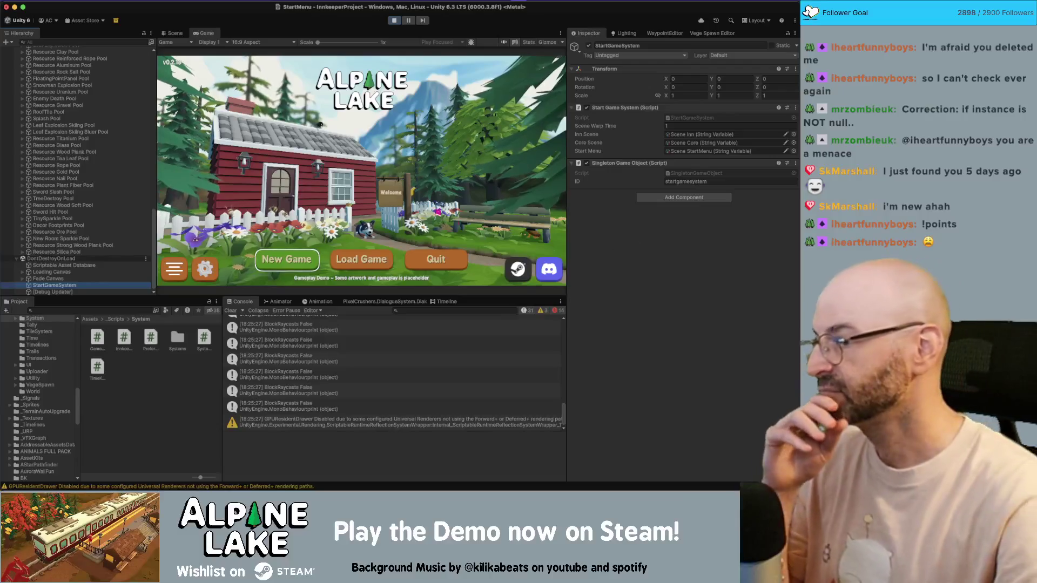
{"action": "scroll", "coordinate": [130, 209], "scroll_direction": "up", "scroll_amount": 15}
Step: Inspect SoundFXSystem and GameManager's components, then select the Screen Preferences object
{"action": "left_click", "coordinate": [116, 97]}
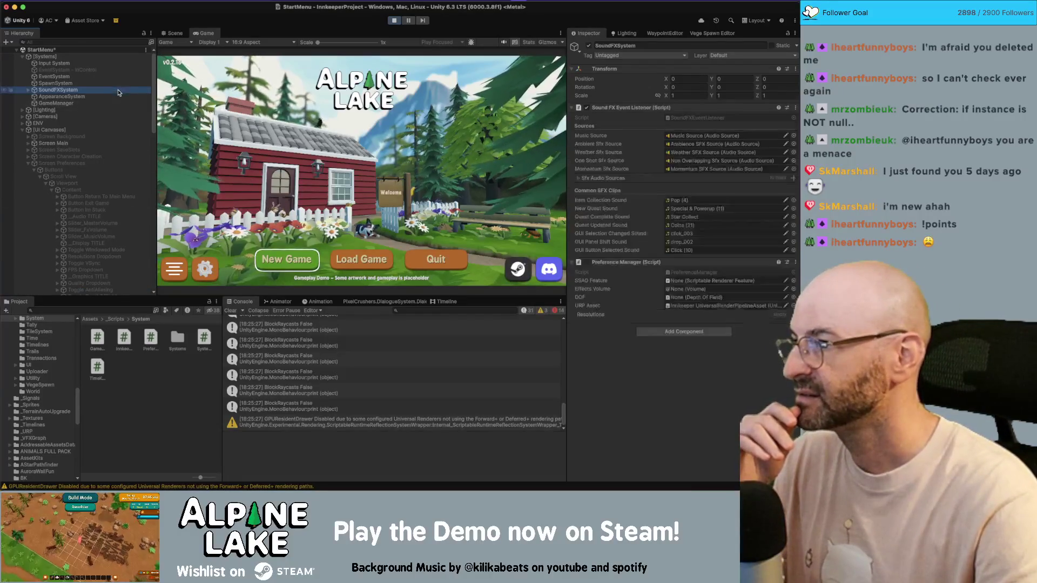
{"action": "left_click", "coordinate": [118, 104]}
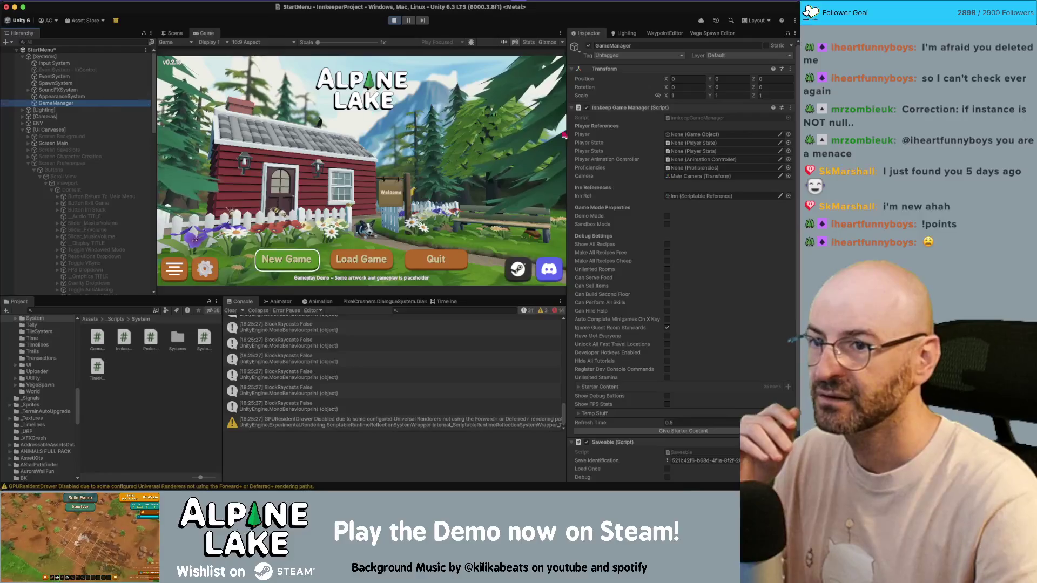
{"action": "scroll", "coordinate": [638, 143], "scroll_direction": "down", "scroll_amount": 3}
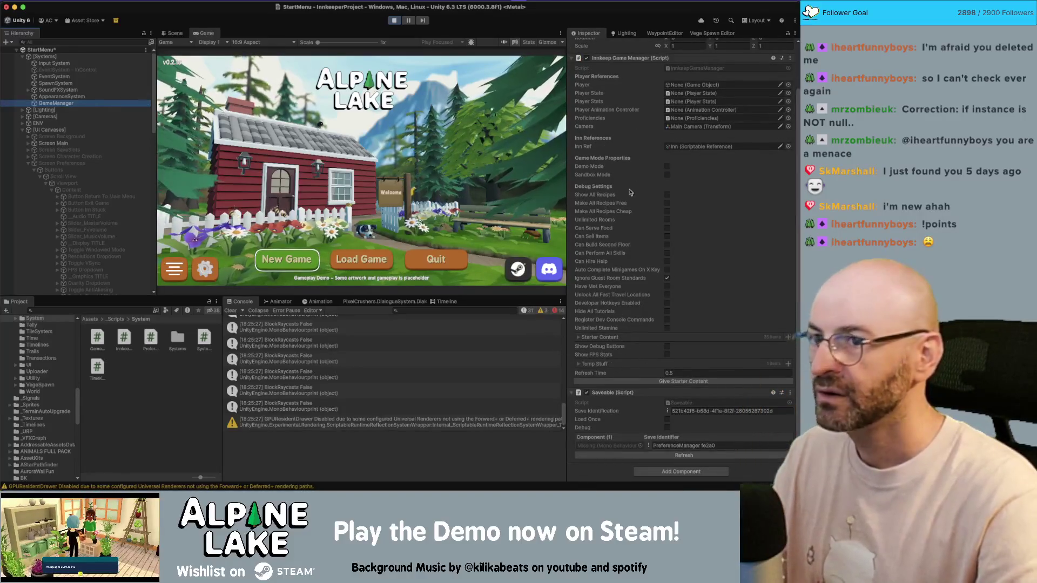
{"action": "scroll", "coordinate": [631, 138], "scroll_direction": "up", "scroll_amount": 3}
{"action": "scroll", "coordinate": [637, 227], "scroll_direction": "down", "scroll_amount": 3}
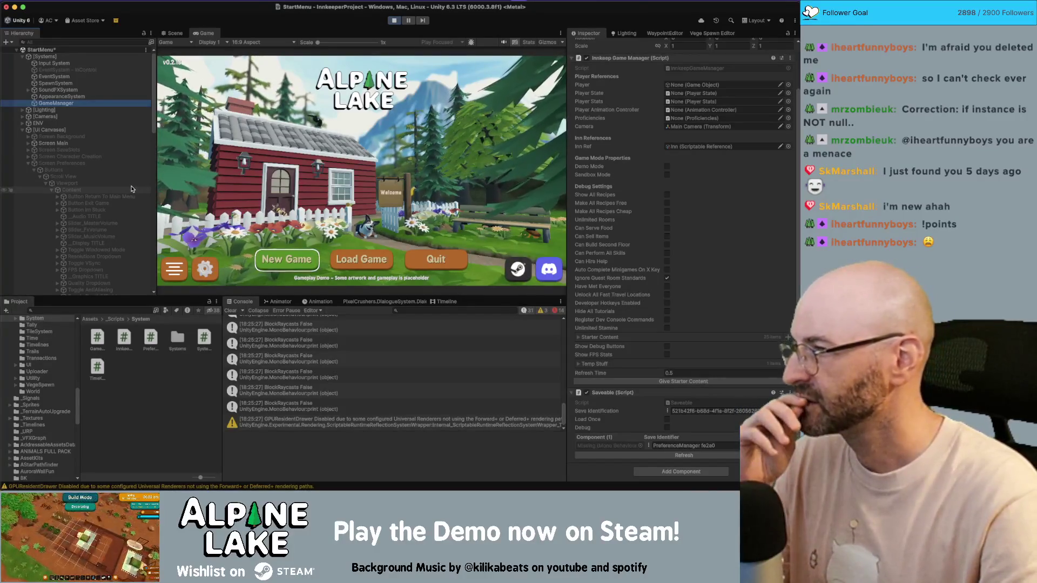
{"action": "left_click", "coordinate": [121, 164]}
Step: Collapse Screen Preferences, try then clear a Hierarchy name filter, and stop the game
{"action": "key", "text": "Left"}
{"action": "key", "text": "Left"}
{"action": "key", "text": "Left"}
{"action": "key", "text": "Left"}
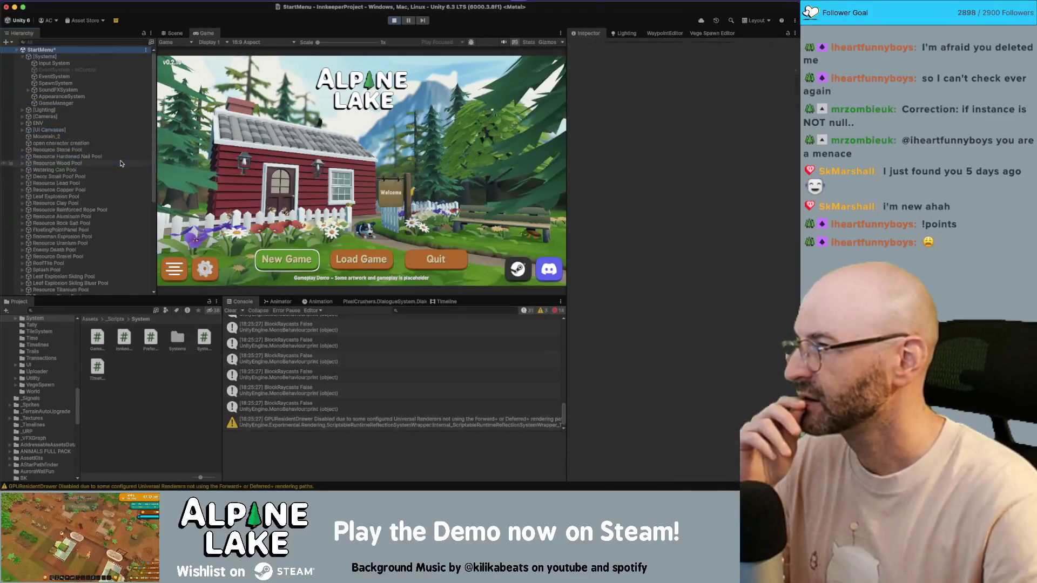
{"action": "left_click", "coordinate": [98, 43]}
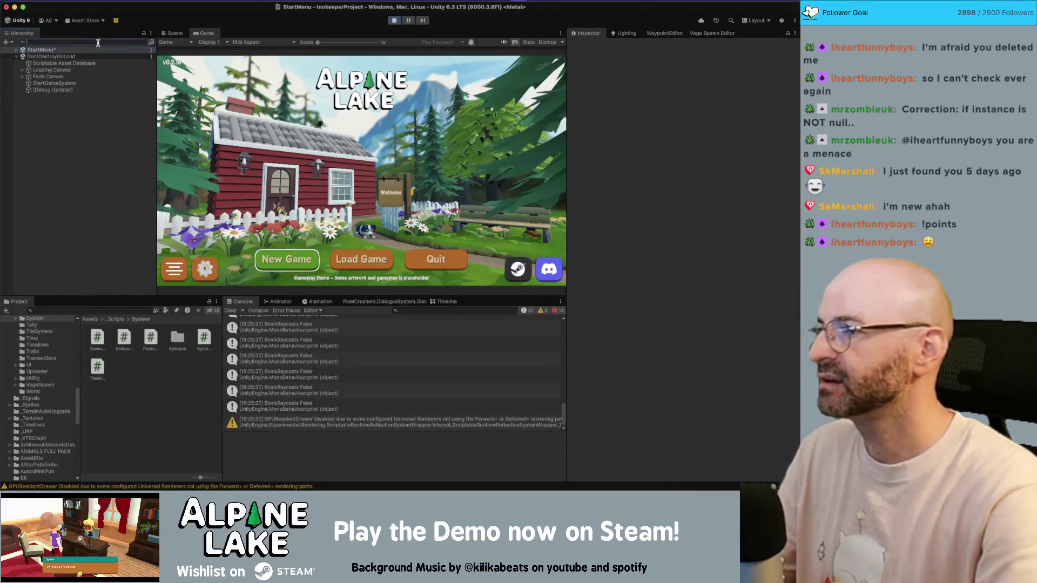
{"action": "type", "text": "preferenc"}
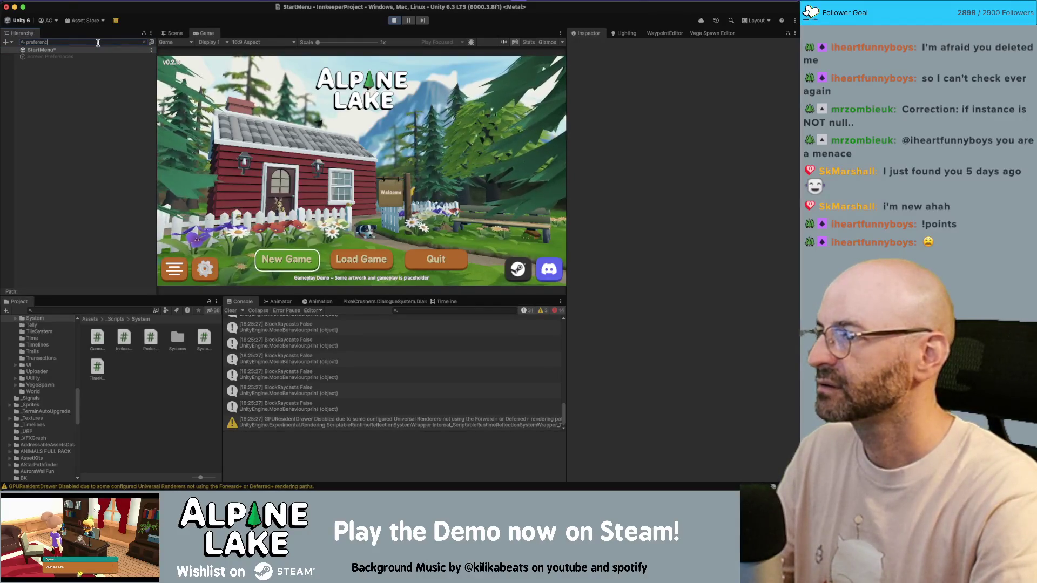
{"action": "key", "text": "super+a"}
{"action": "key", "text": "BackSpace"}
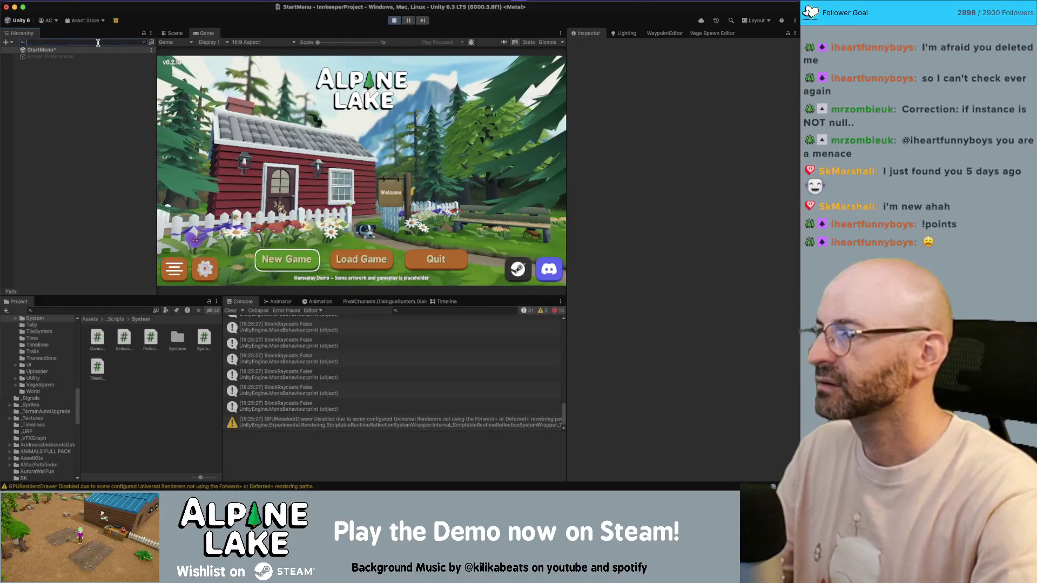
{"action": "left_click", "coordinate": [393, 20]}
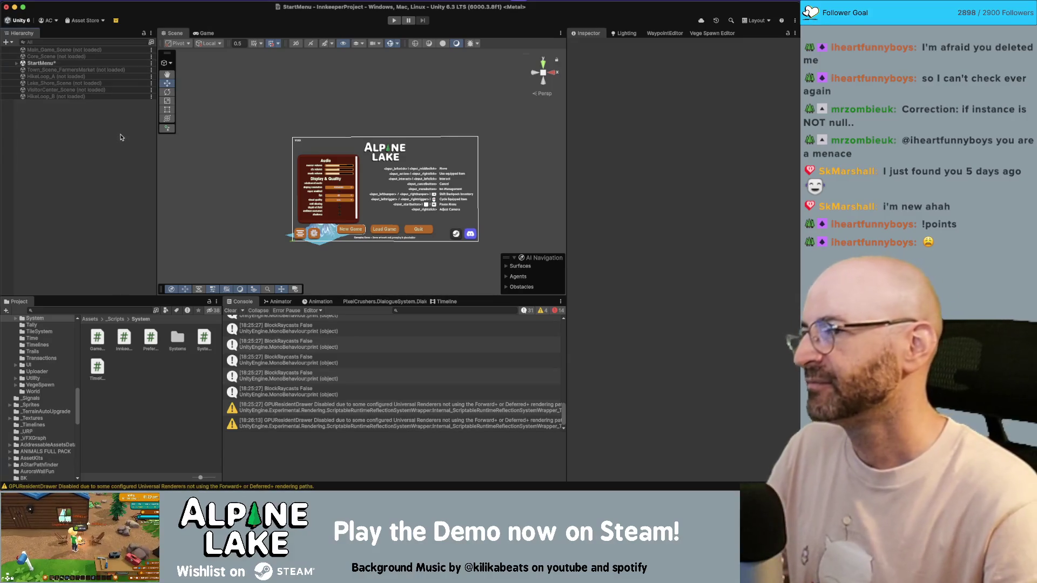
Step: Filter the Hierarchy for Preference Manager objects, checking GameManager and then selecting SoundFXSystem
{"action": "left_click", "coordinate": [73, 44]}
{"action": "left_click", "coordinate": [79, 63]}
{"action": "key", "text": "Down"}
{"action": "key", "text": "Down"}
{"action": "key", "text": "Down"}
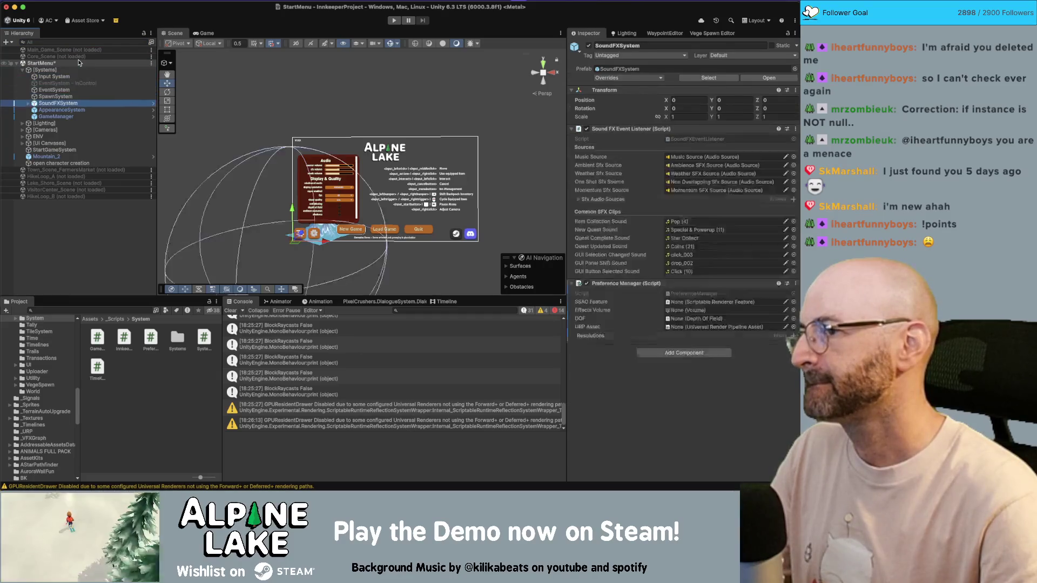
{"action": "scroll", "coordinate": [737, 267], "scroll_direction": "down", "scroll_amount": 3}
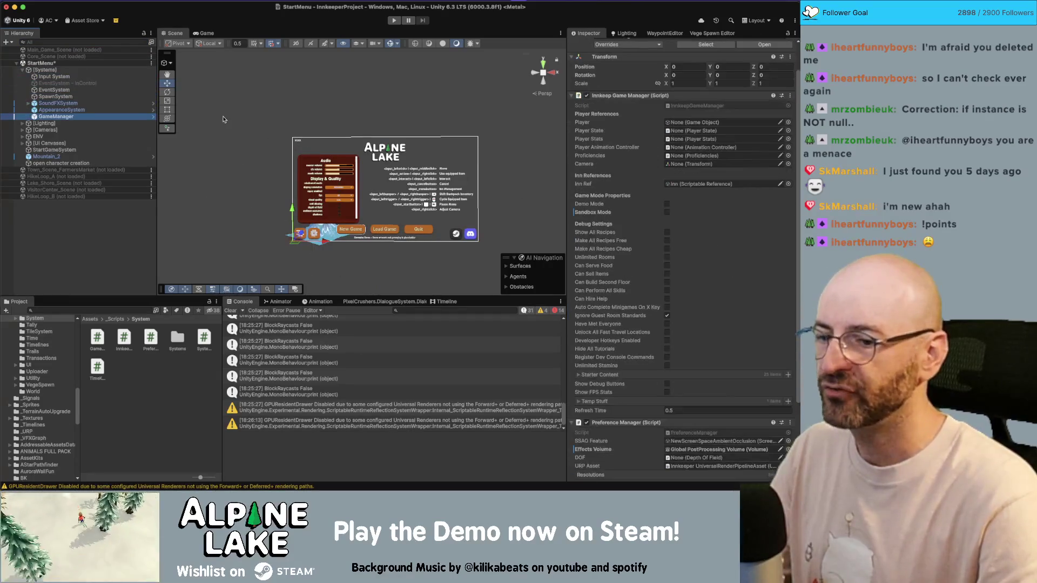
{"action": "left_click", "coordinate": [109, 43]}
{"action": "type", "text": "preferencemanager"}
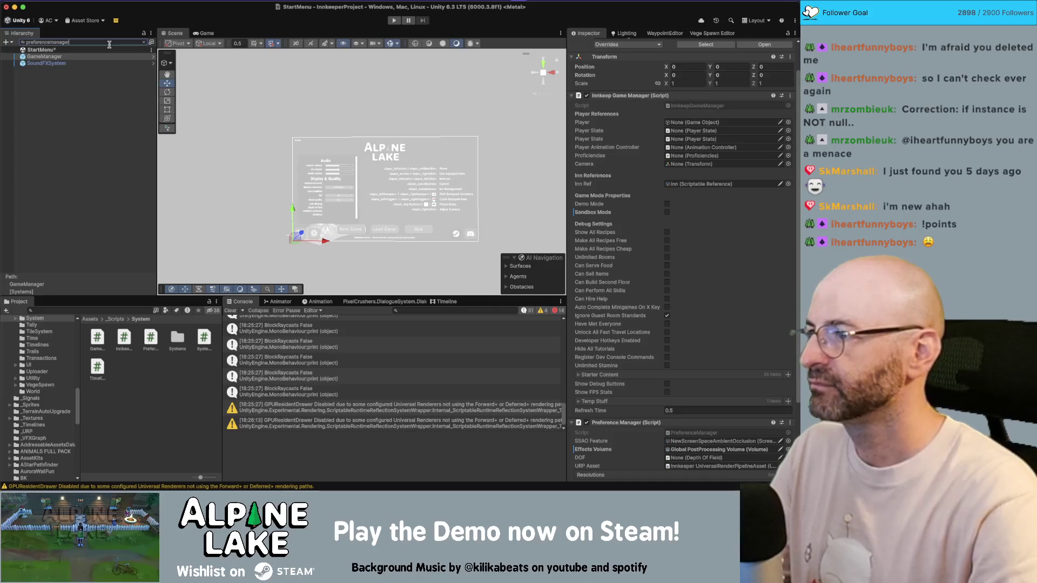
{"action": "left_click", "coordinate": [81, 65]}
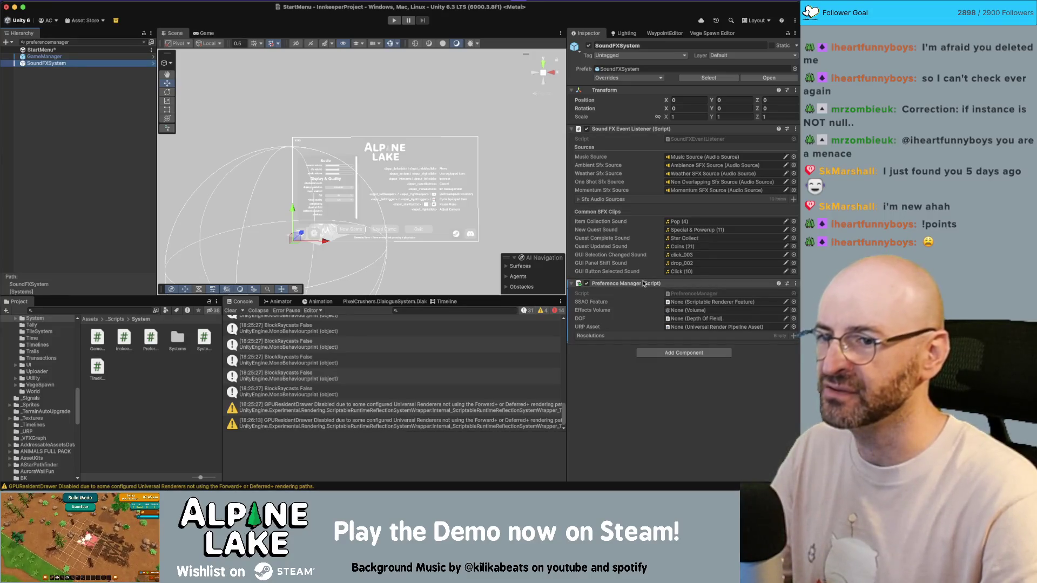
Step: Remove Preference Manager from SoundFXSystem, save the StartMenu scene, and clear the Hierarchy filter
{"action": "right_click", "coordinate": [646, 285]}
{"action": "left_click", "coordinate": [663, 328]}
{"action": "left_click", "coordinate": [79, 79]}
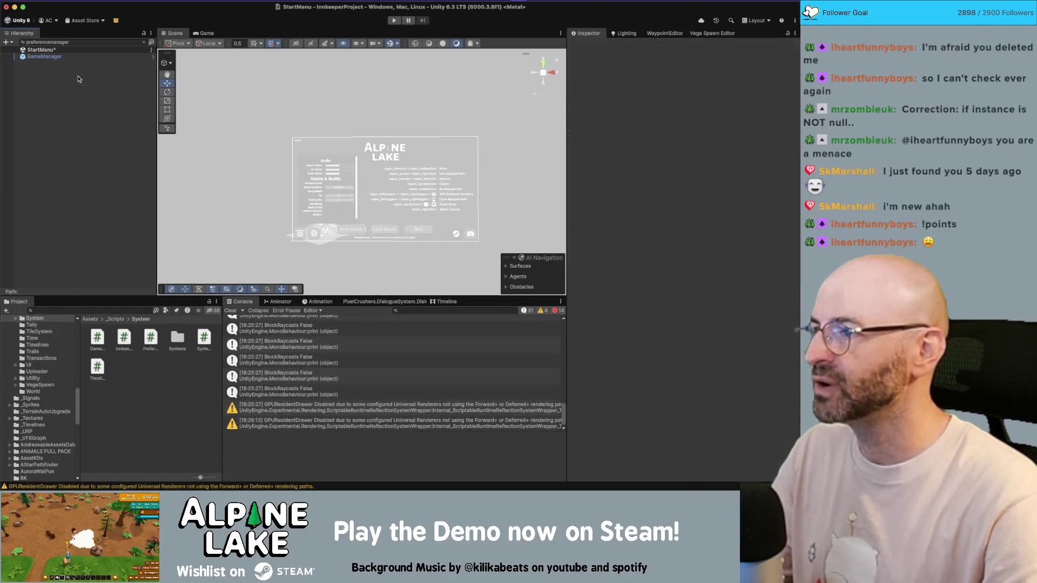
{"action": "key", "text": "ctrl+s"}
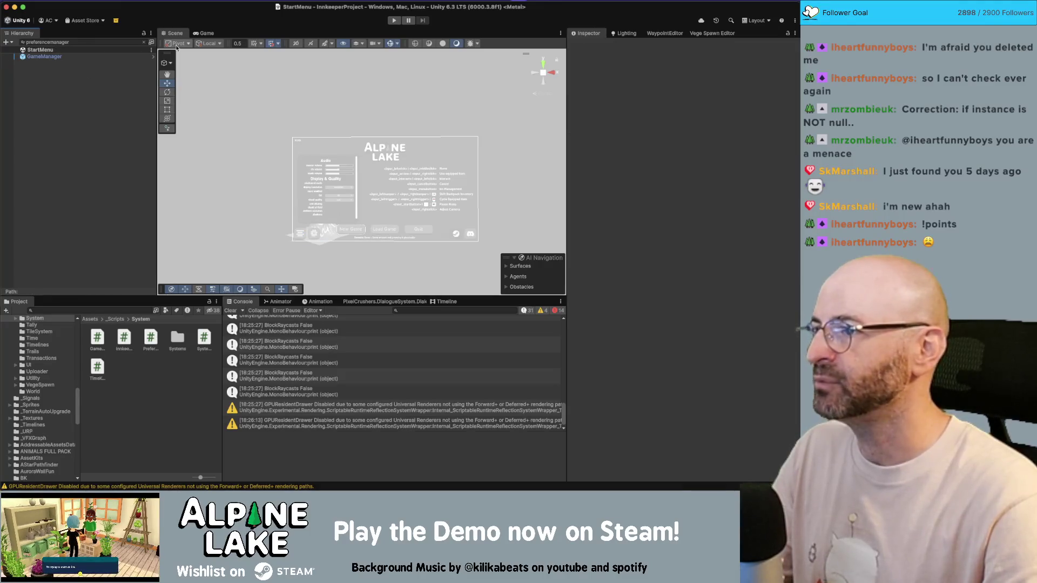
{"action": "left_click", "coordinate": [144, 43]}
{"action": "left_click", "coordinate": [144, 43]}
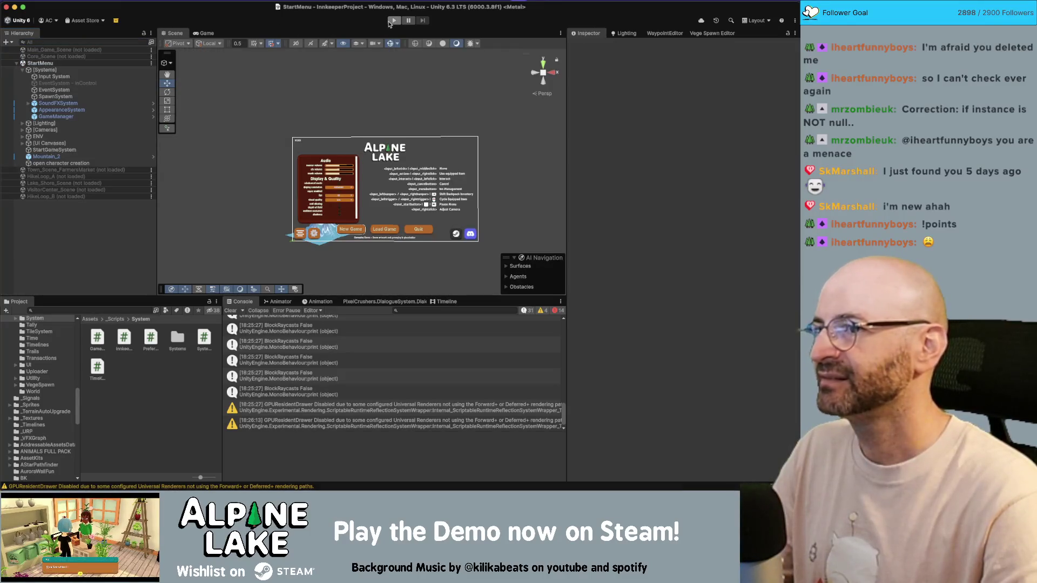
Step: Enter Play mode, open the game's settings panel, and uncheck vsync, ambient occlusion and shadows
{"action": "left_click", "coordinate": [393, 21]}
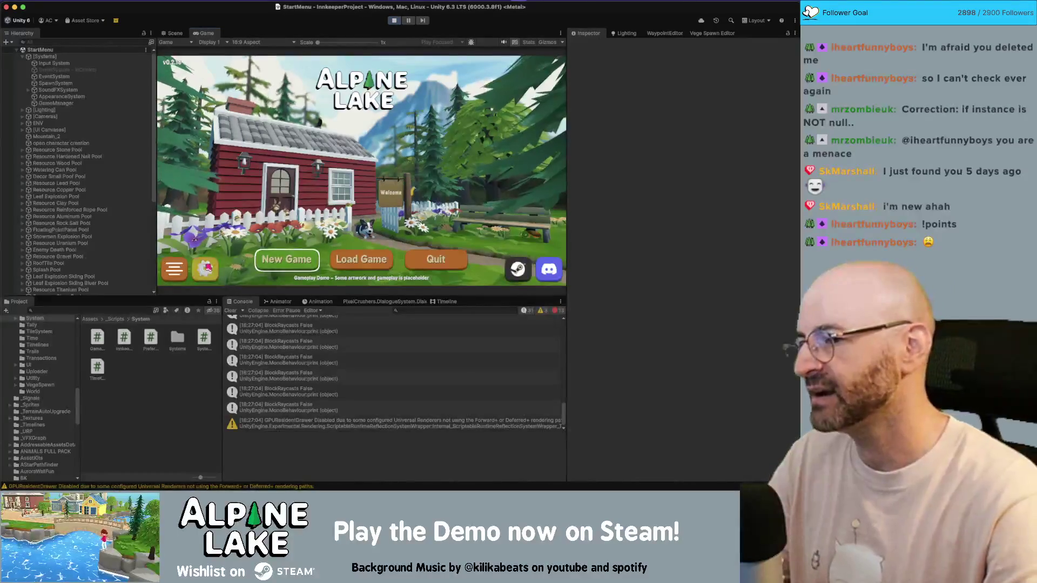
{"action": "left_click", "coordinate": [206, 267]}
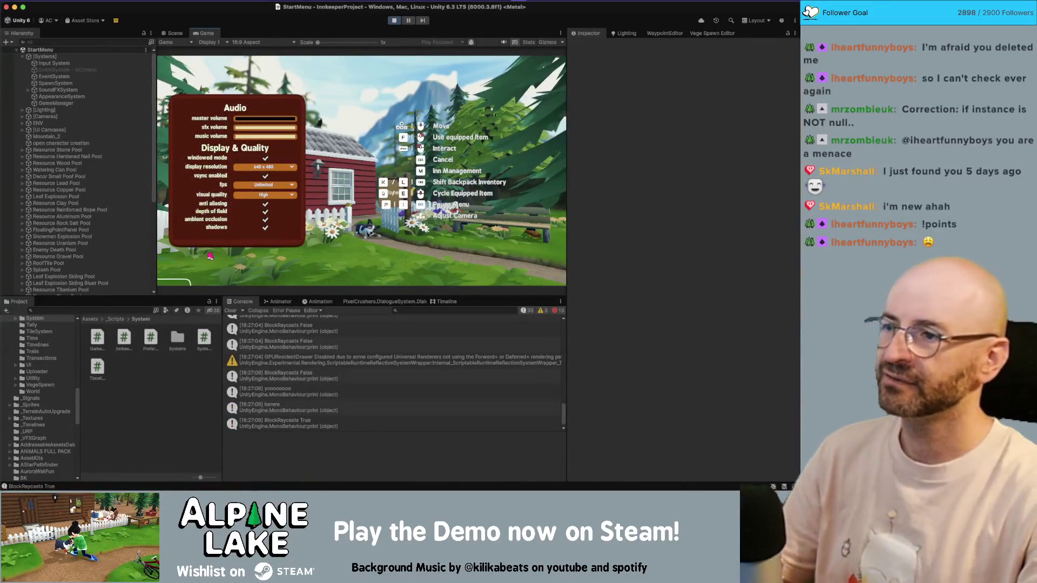
{"action": "left_click", "coordinate": [210, 256]}
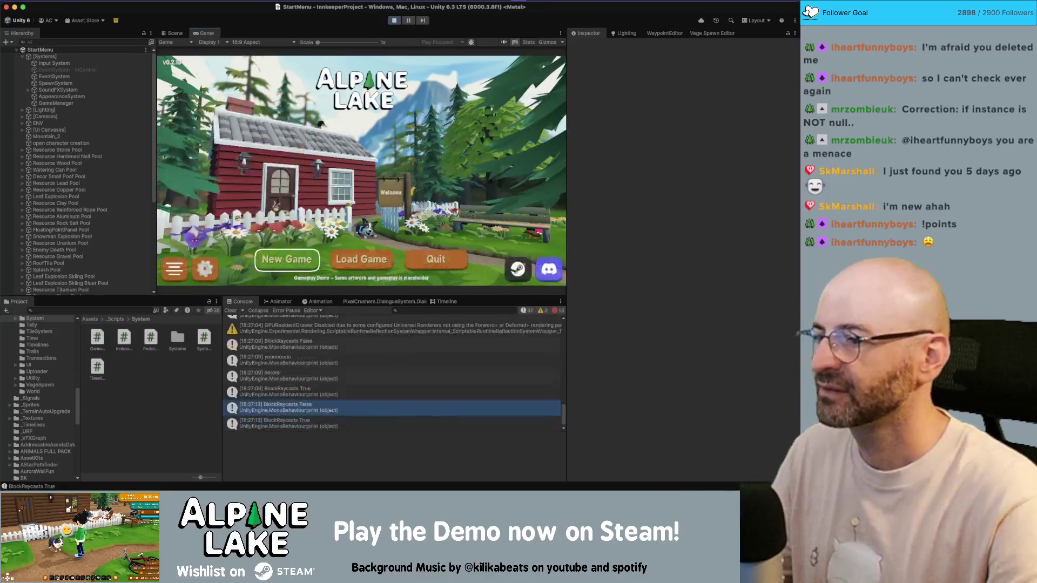
{"action": "left_click", "coordinate": [206, 269]}
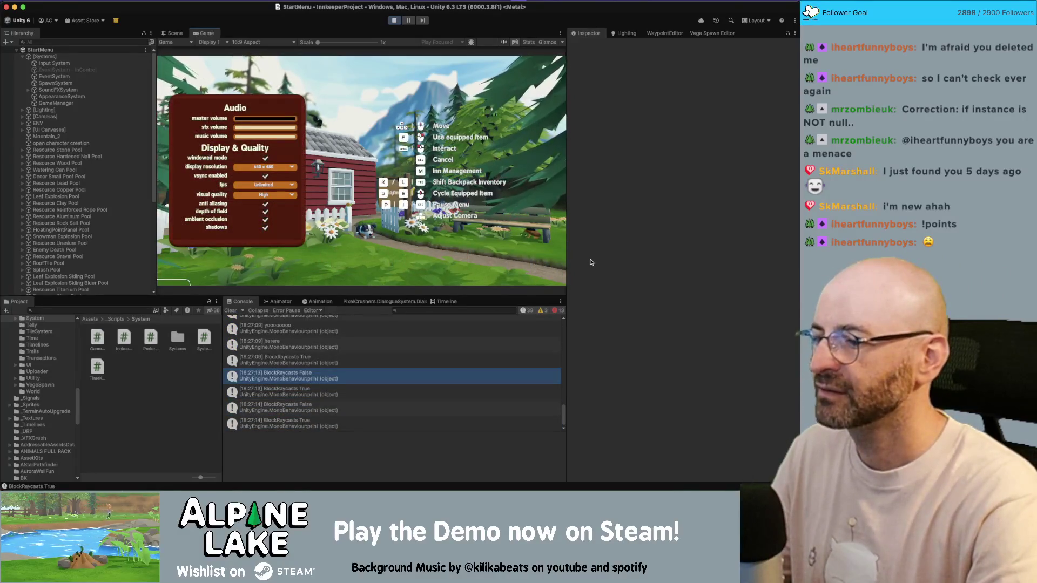
{"action": "key", "text": "Escape"}
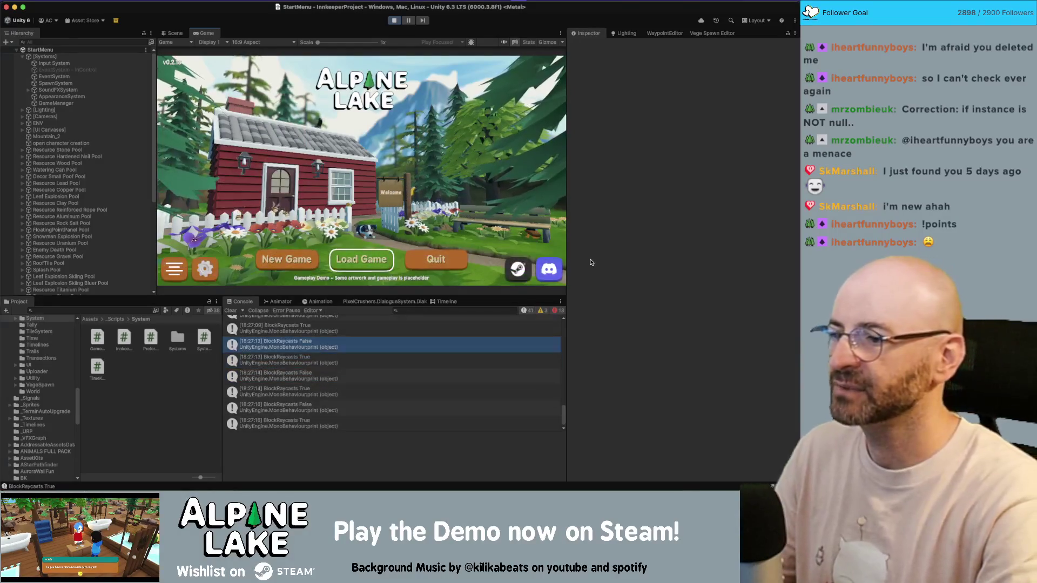
{"action": "key", "text": "Escape"}
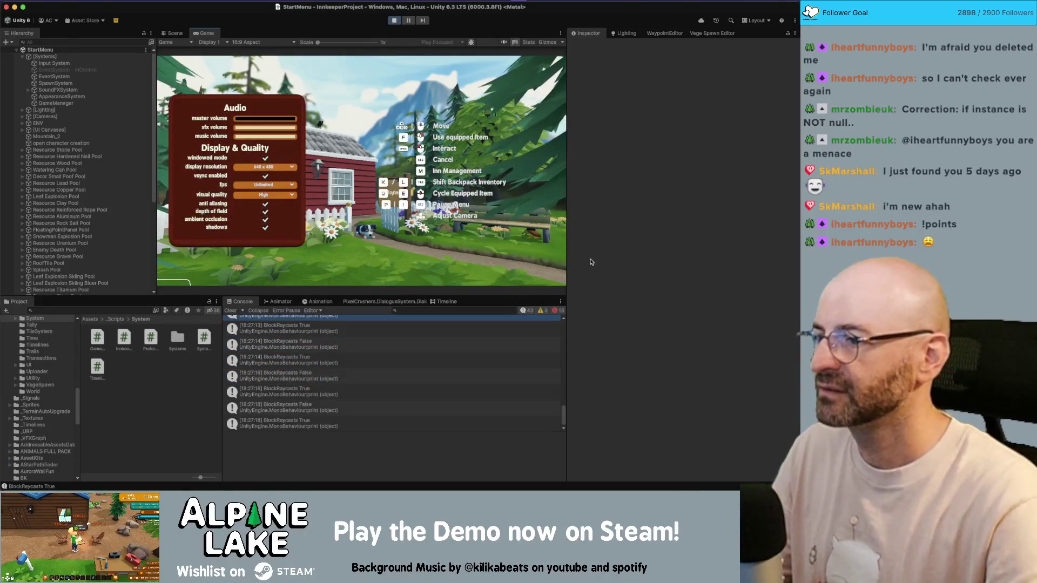
{"action": "left_click", "coordinate": [266, 176]}
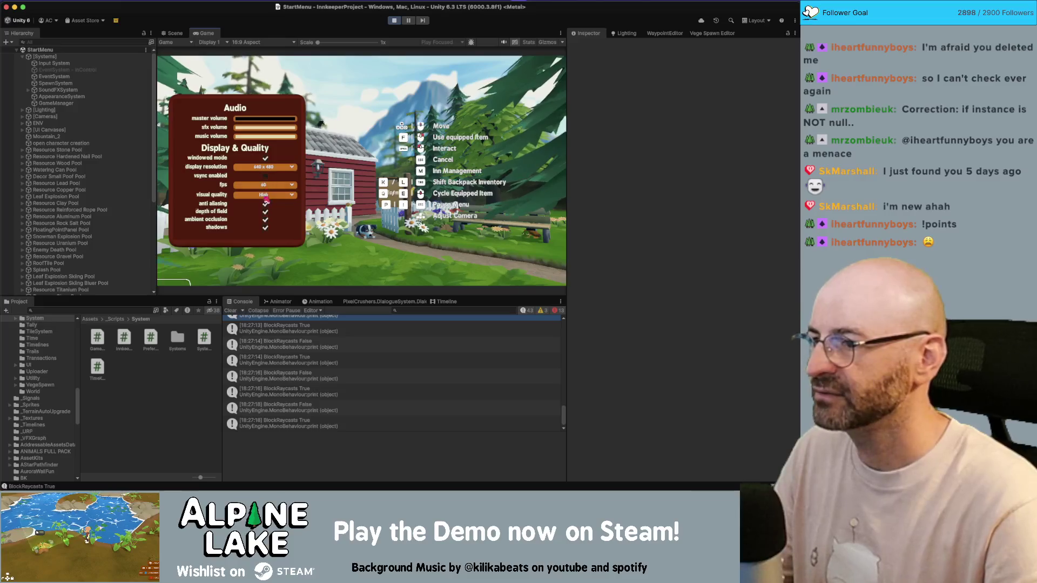
{"action": "left_click", "coordinate": [267, 220]}
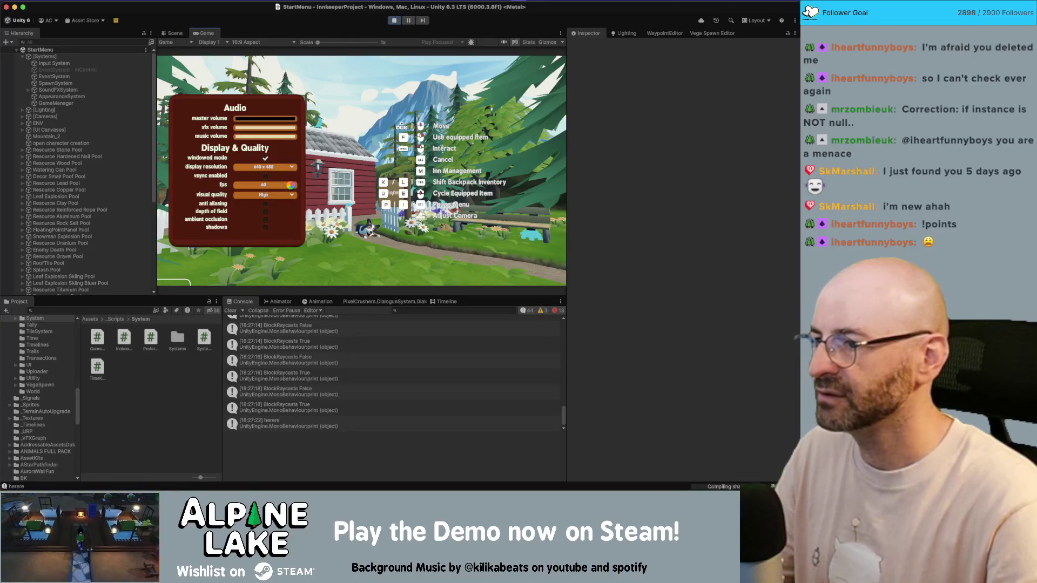
Step: Set the game's visual quality dropdown to Low and fps to 30
{"action": "left_click", "coordinate": [292, 195]}
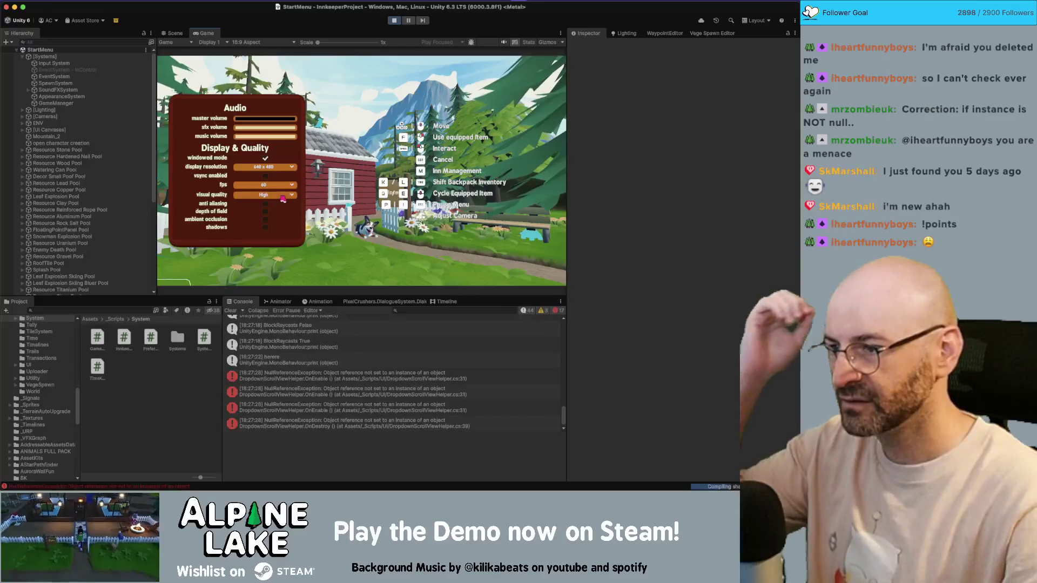
{"action": "left_click", "coordinate": [264, 204]}
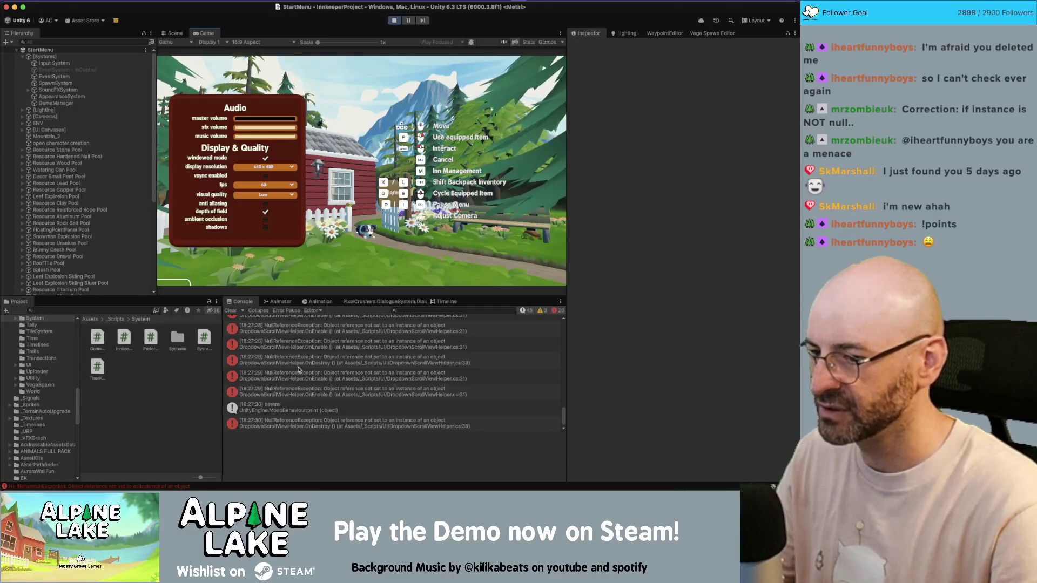
{"action": "left_click", "coordinate": [278, 185]}
{"action": "left_click", "coordinate": [275, 195]}
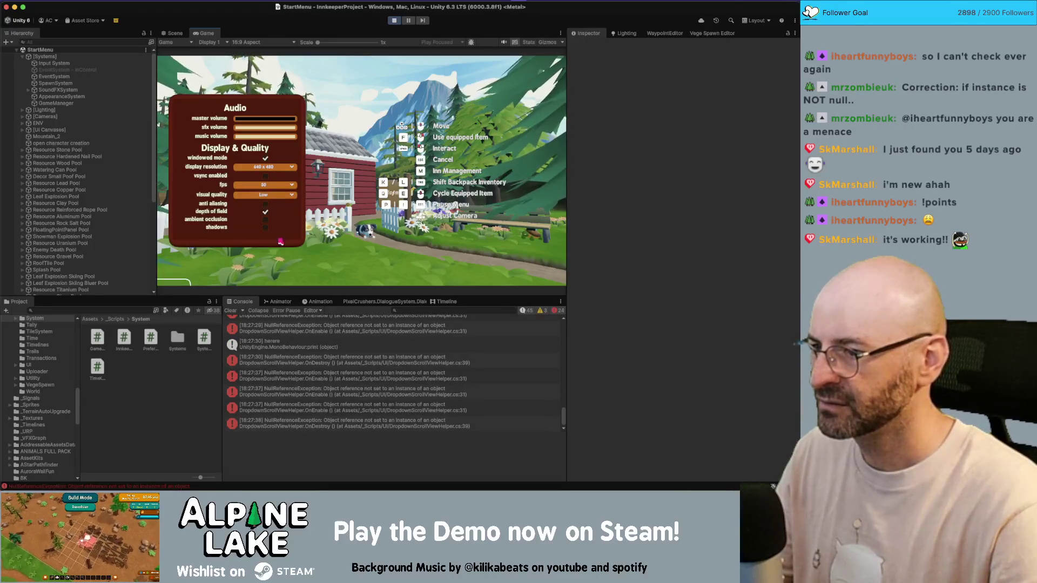
Step: Keep visual quality at Low, then read the DropdownScrollViewHelper NullReferenceException's stack trace in the Console
{"action": "left_click", "coordinate": [273, 195]}
{"action": "left_click", "coordinate": [272, 203]}
{"action": "left_click", "coordinate": [273, 195]}
{"action": "left_click", "coordinate": [258, 212]}
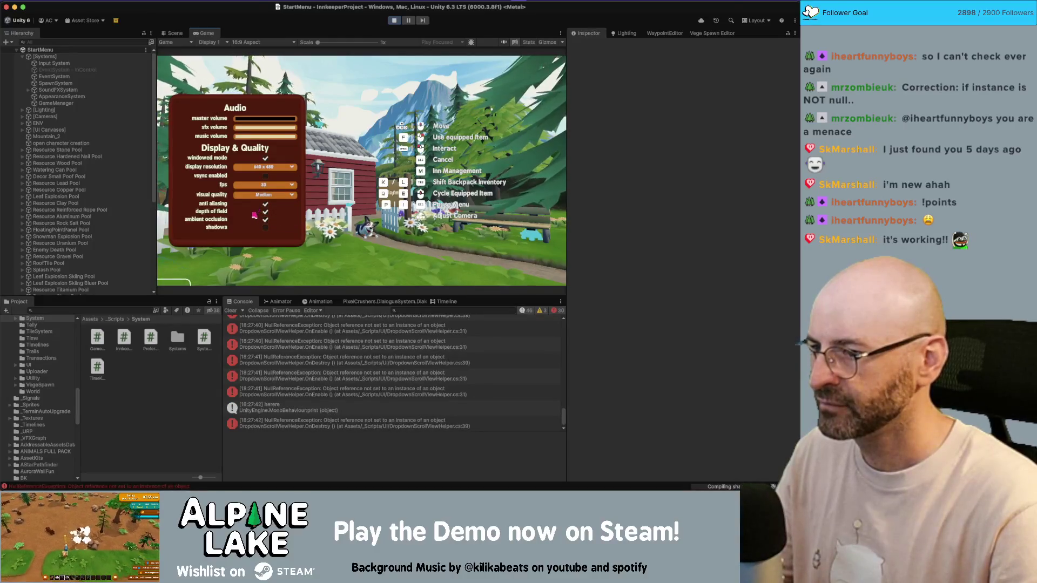
{"action": "left_click", "coordinate": [265, 195]}
{"action": "left_click", "coordinate": [265, 205]}
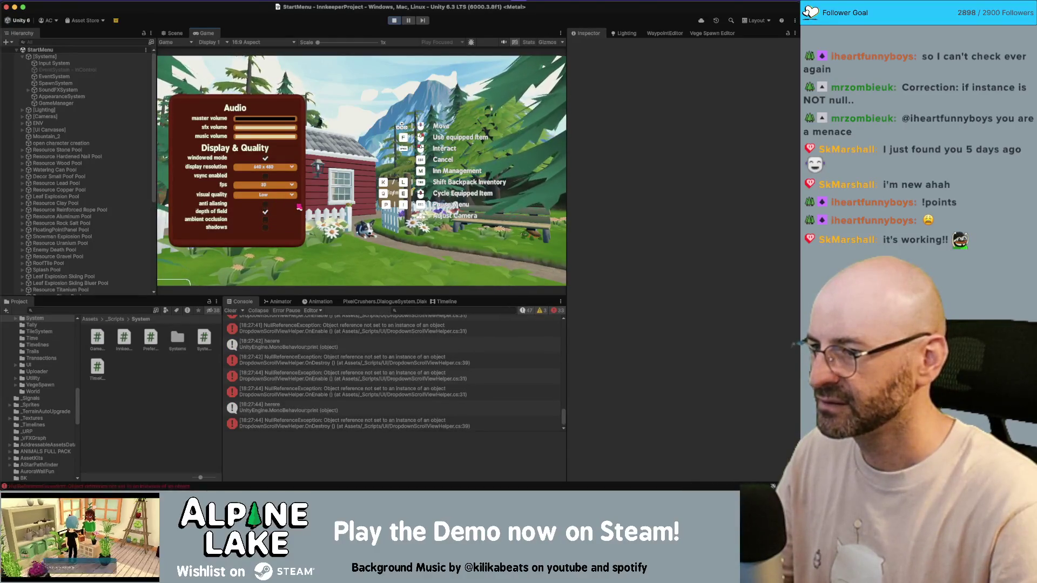
{"action": "left_click", "coordinate": [287, 425]}
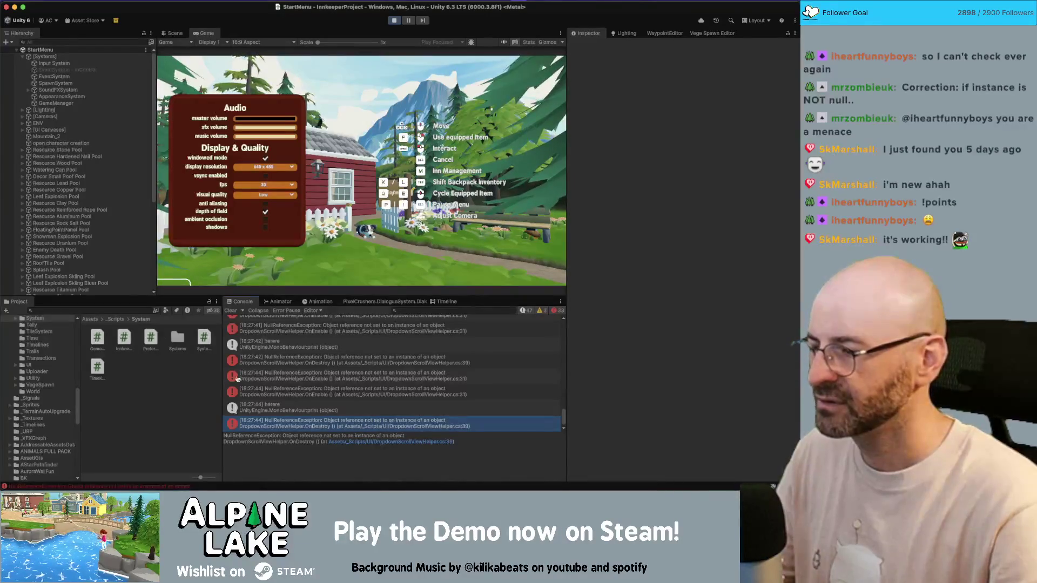
{"action": "scroll", "coordinate": [110, 285], "scroll_direction": "down", "scroll_amount": 3}
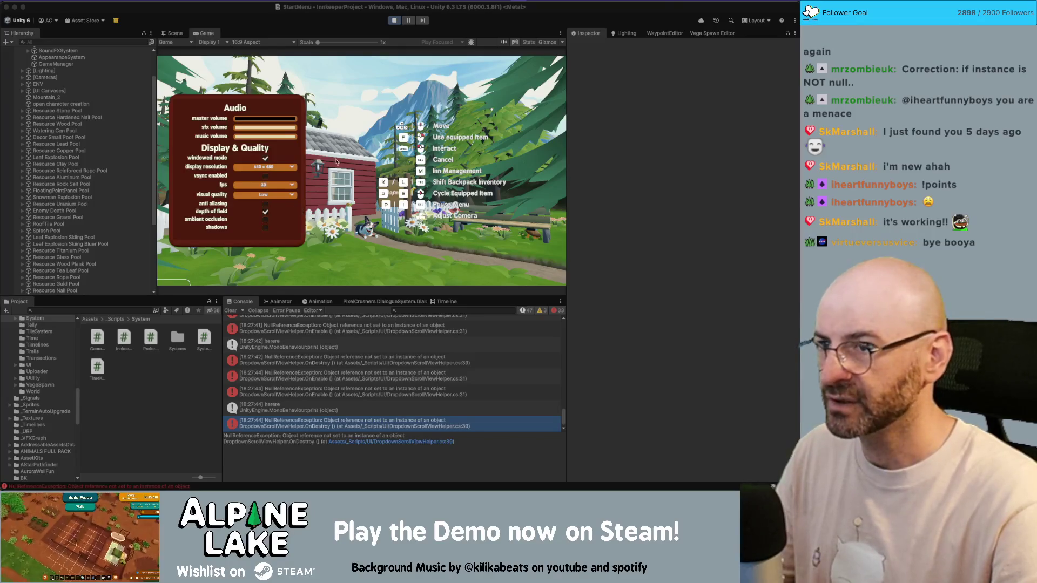
Step: Stop the running game with the Play button to exit play mode
{"action": "left_click", "coordinate": [394, 20]}
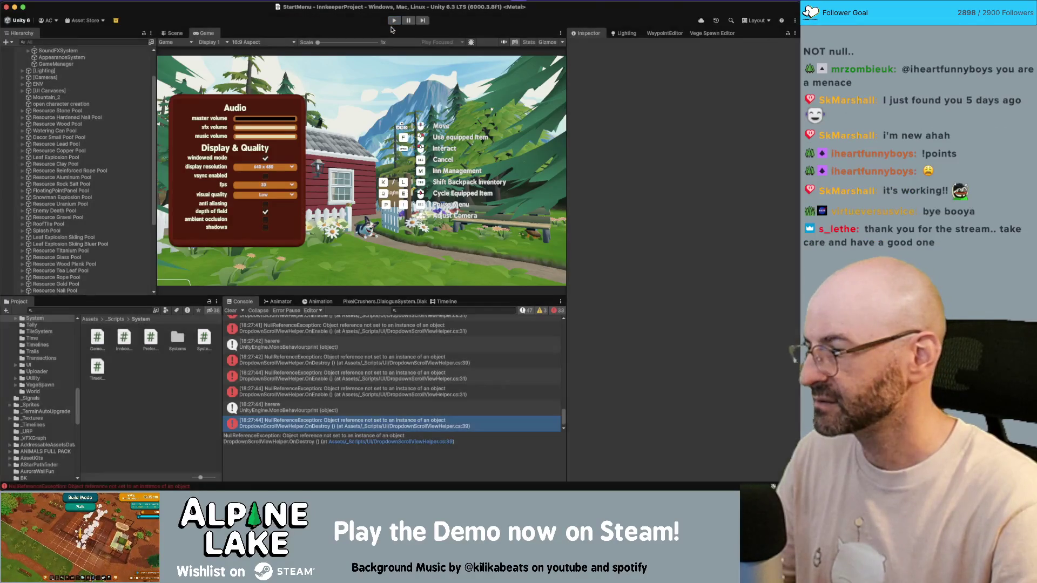